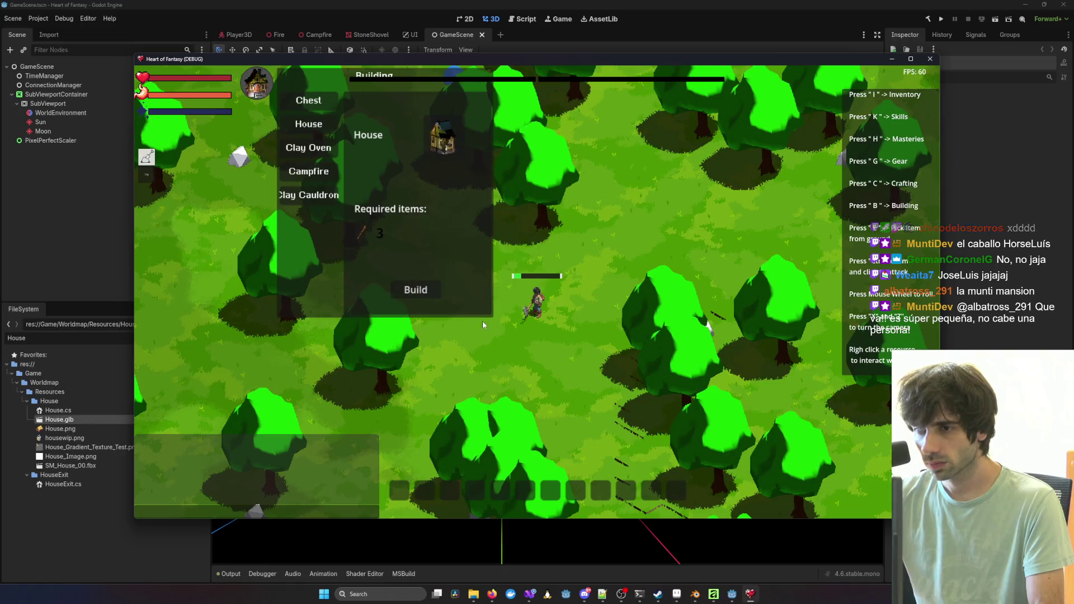
Step: Place the house foundation on the grass beside the character and rotate the camera around it
{"action": "key", "text": "b"}
{"action": "left_click", "coordinate": [508, 305]}
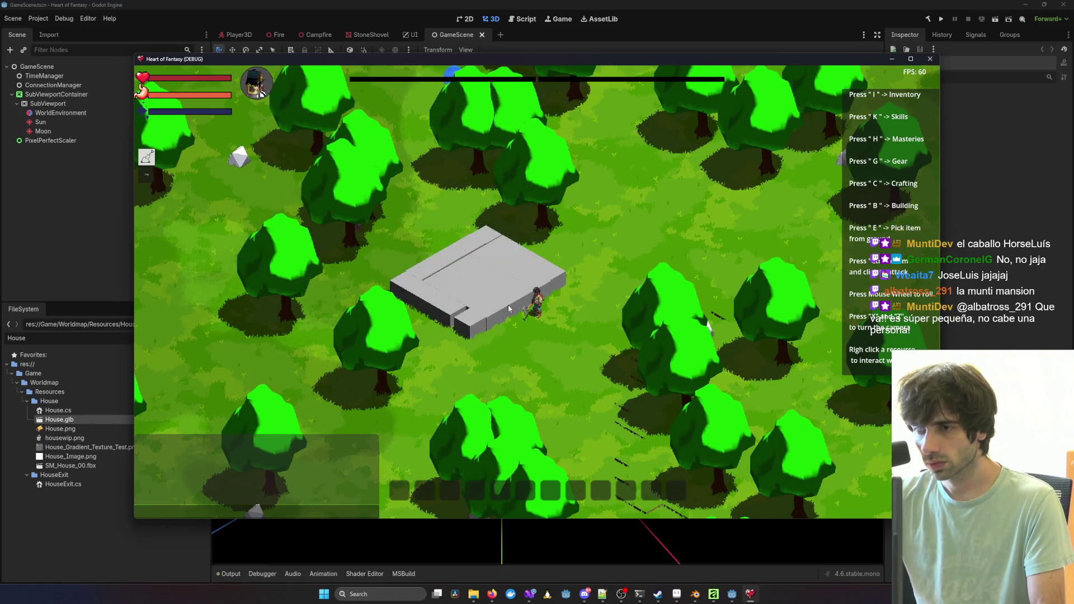
{"action": "scroll", "coordinate": [539, 290], "scroll_direction": "up", "scroll_amount": 5}
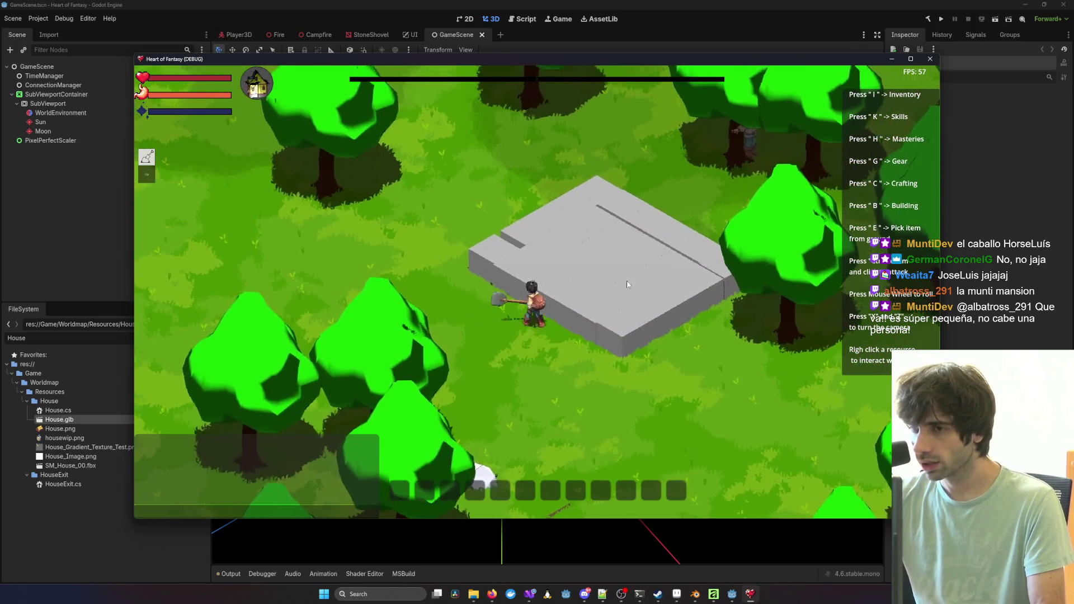
{"action": "scroll", "coordinate": [644, 280], "scroll_direction": "down", "scroll_amount": 3}
{"action": "scroll", "coordinate": [689, 250], "scroll_direction": "up", "scroll_amount": 4}
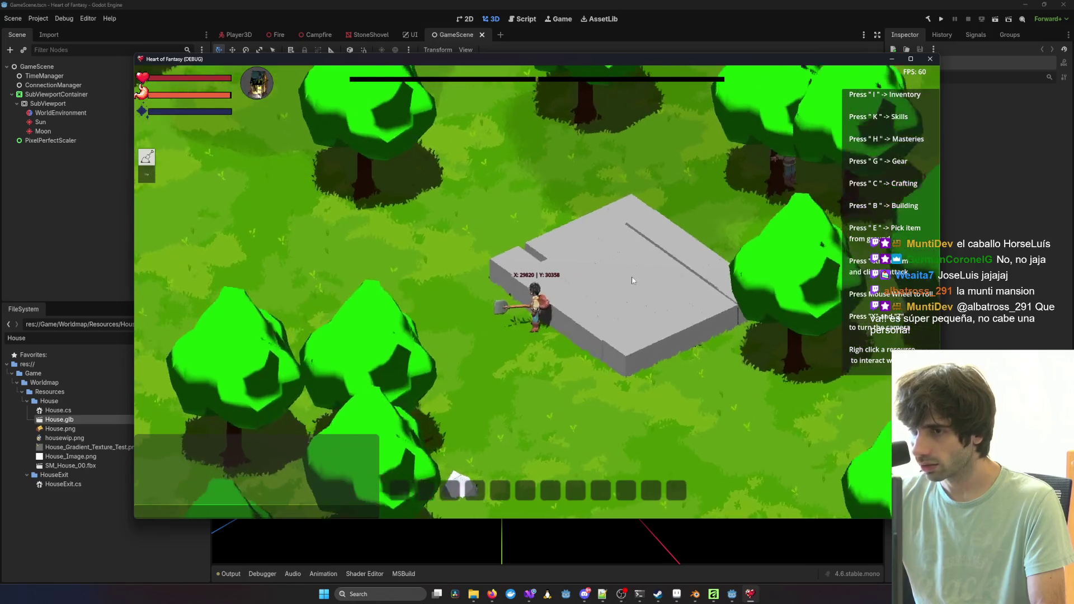
{"action": "key", "text": "z"}
{"action": "key", "text": "z"}
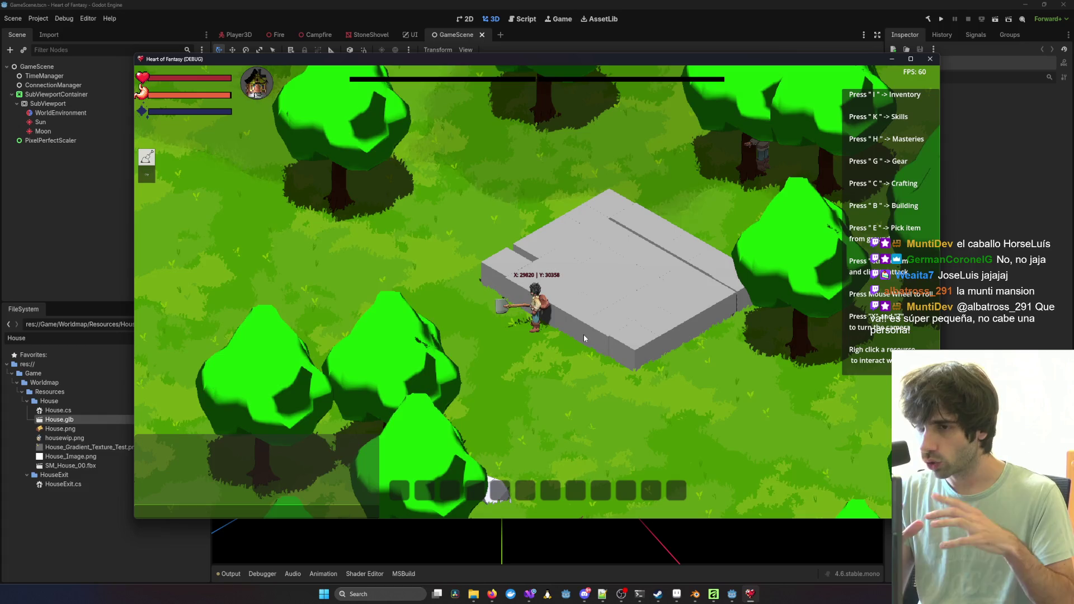
Step: Check the Clay Oven, Campfire and Clay Cauldron requirements, then bring up the foundation's Build/Destroy options
{"action": "key", "text": "b"}
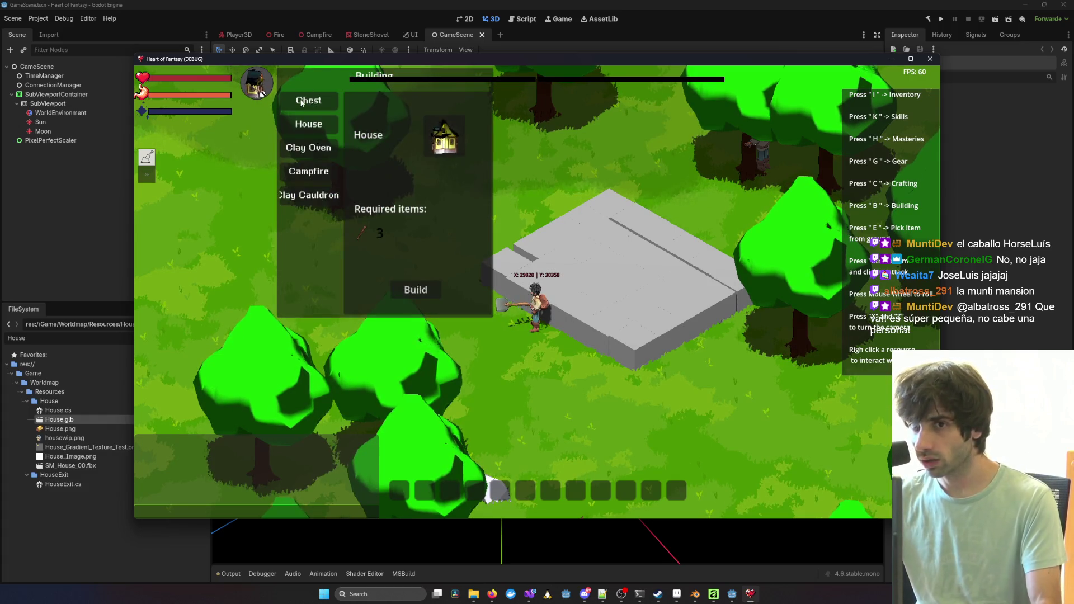
{"action": "left_click", "coordinate": [310, 151]}
{"action": "left_click", "coordinate": [314, 172]}
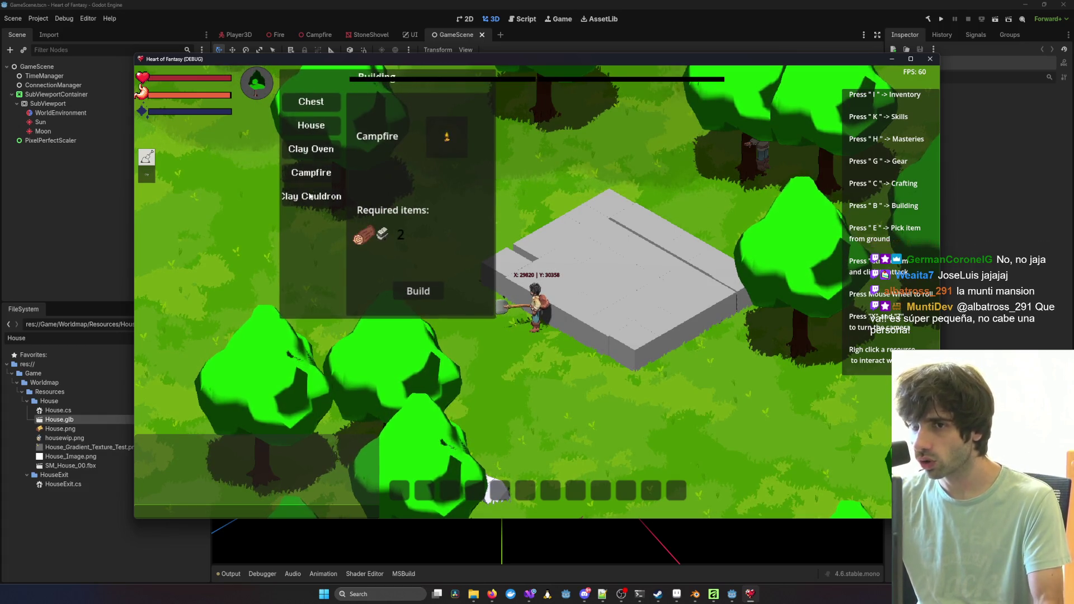
{"action": "left_click", "coordinate": [316, 193]}
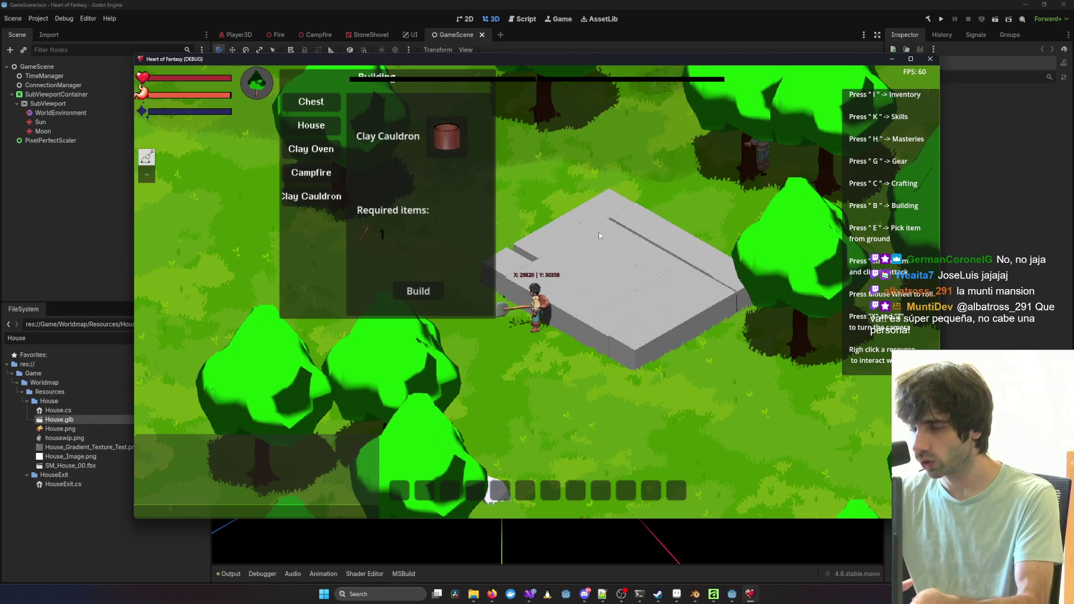
{"action": "key", "text": "b"}
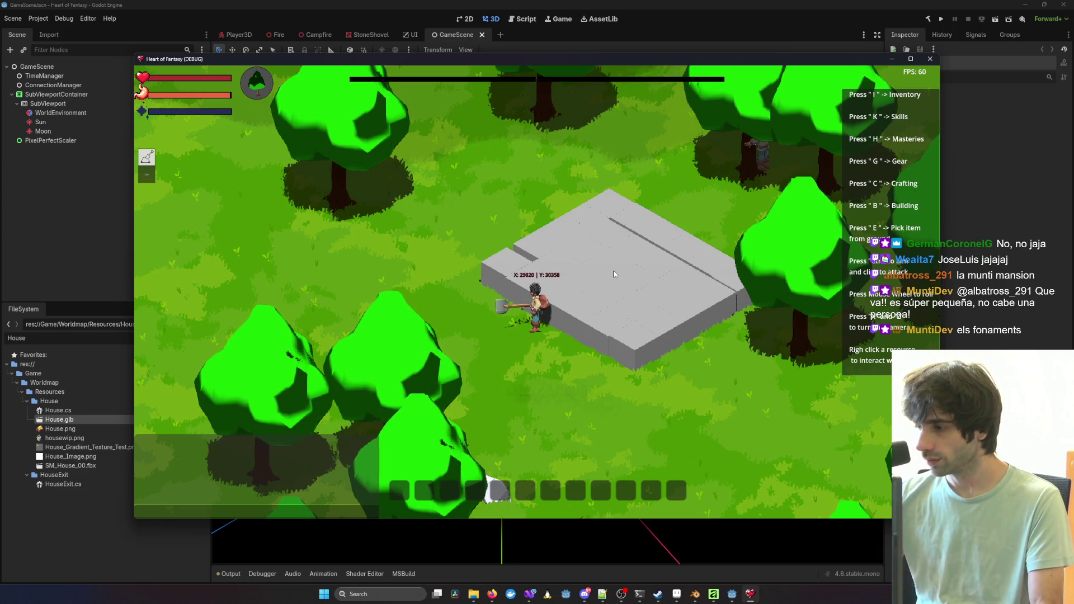
{"action": "key", "text": "a"}
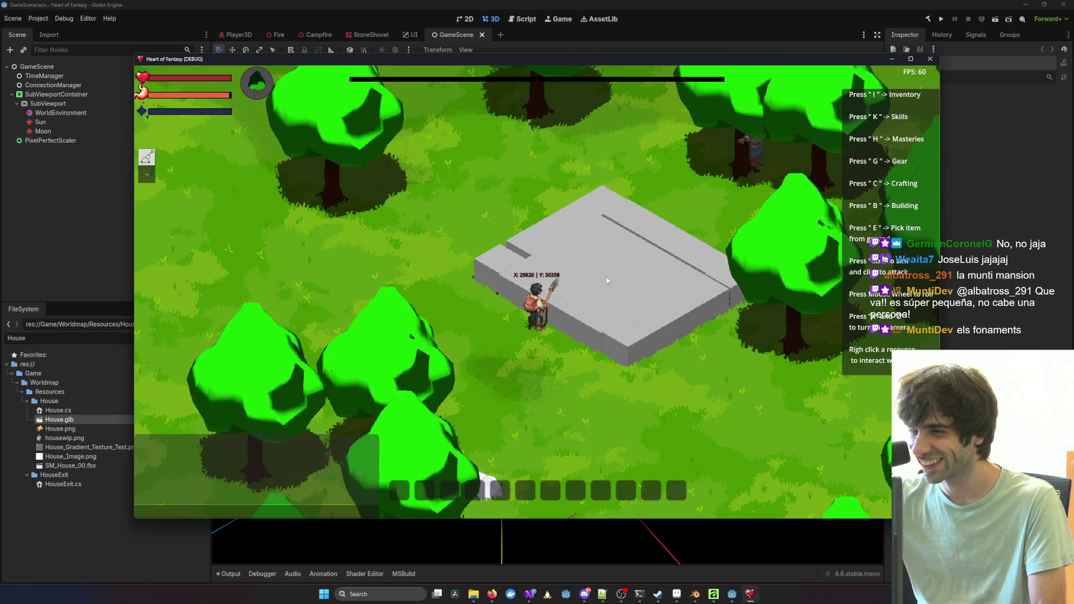
{"action": "right_click", "coordinate": [606, 277]}
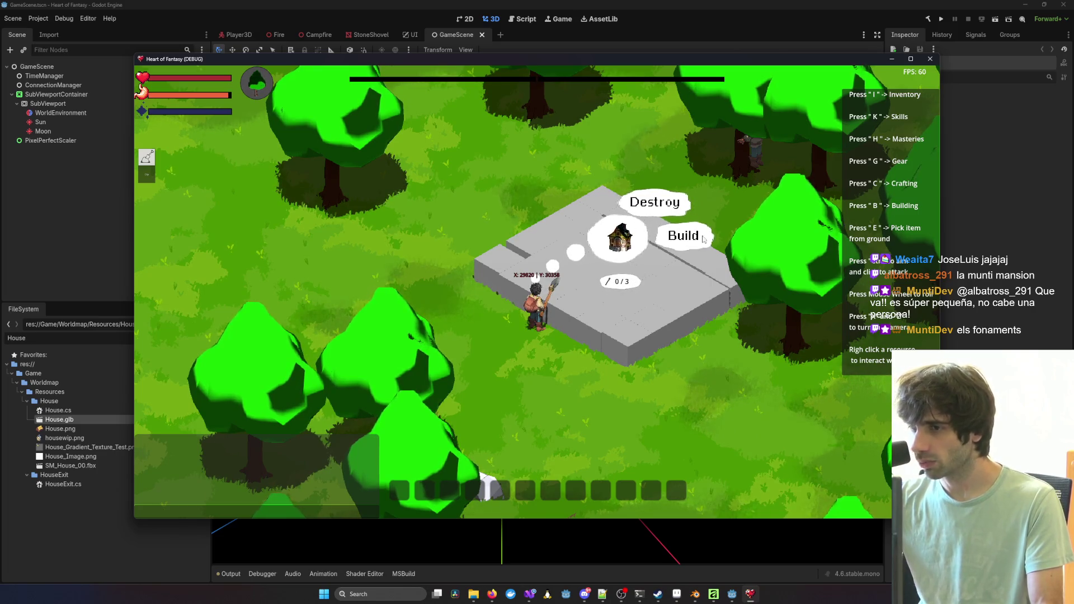
Step: Build the house on its foundation and orbit the camera to view it from every side
{"action": "left_click", "coordinate": [498, 298]}
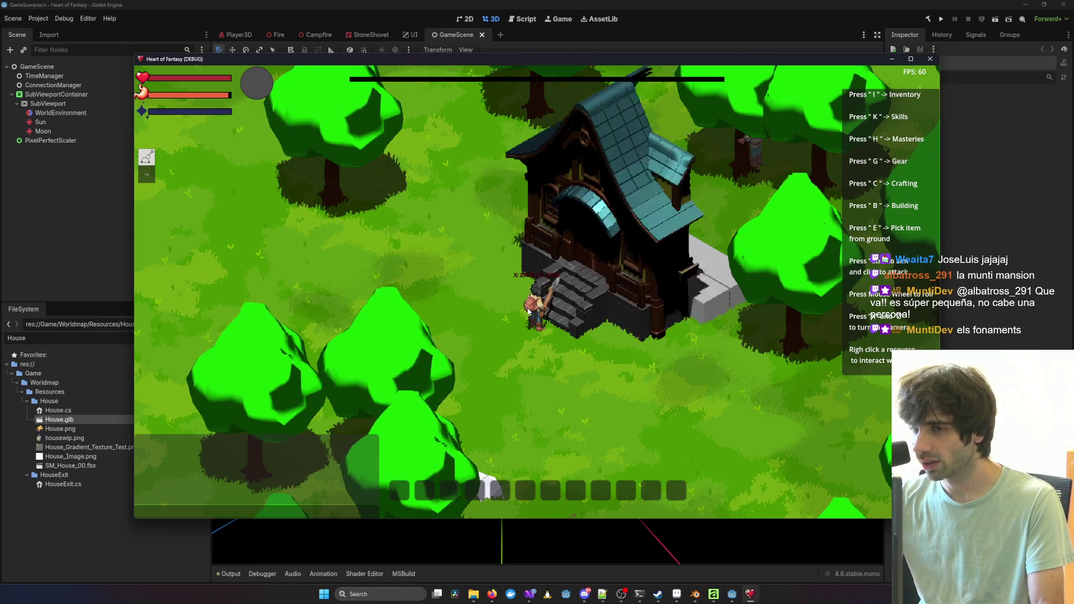
{"action": "key", "text": "r"}
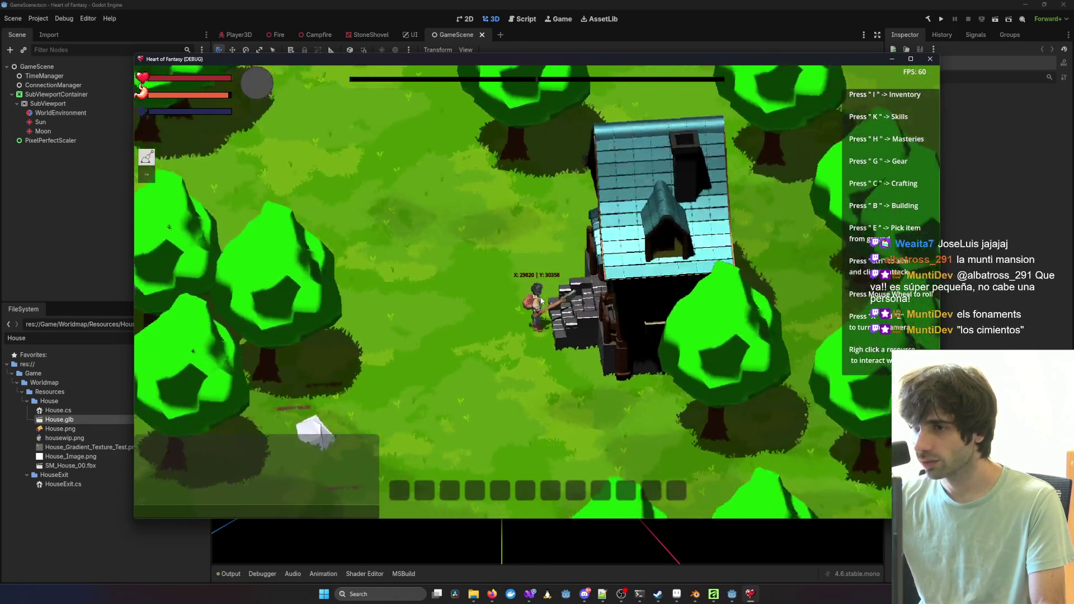
{"action": "scroll", "coordinate": [604, 257], "scroll_direction": "down", "scroll_amount": 3}
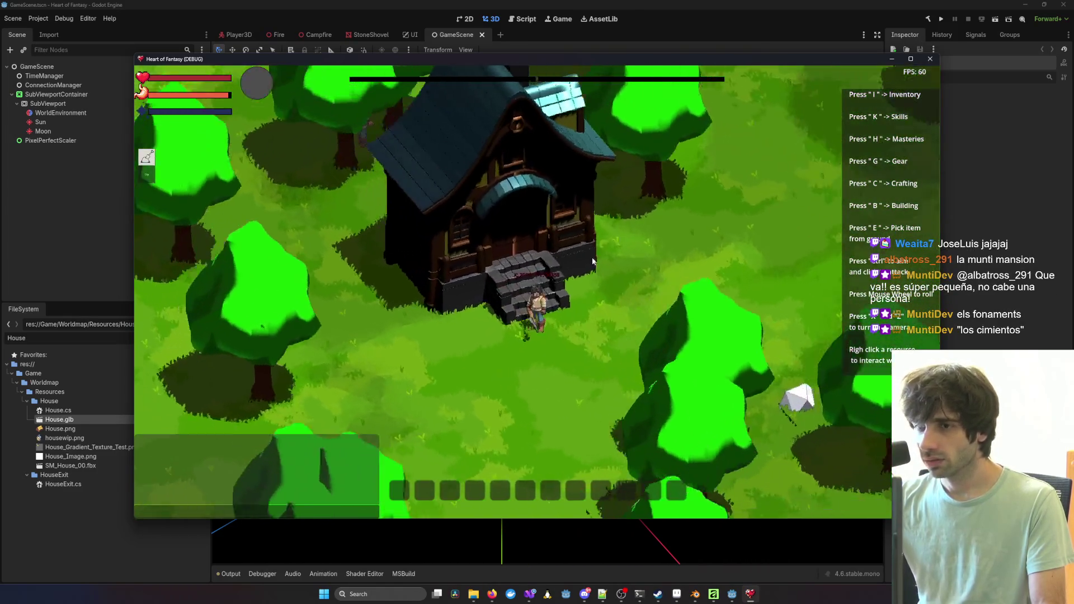
{"action": "key", "text": "r"}
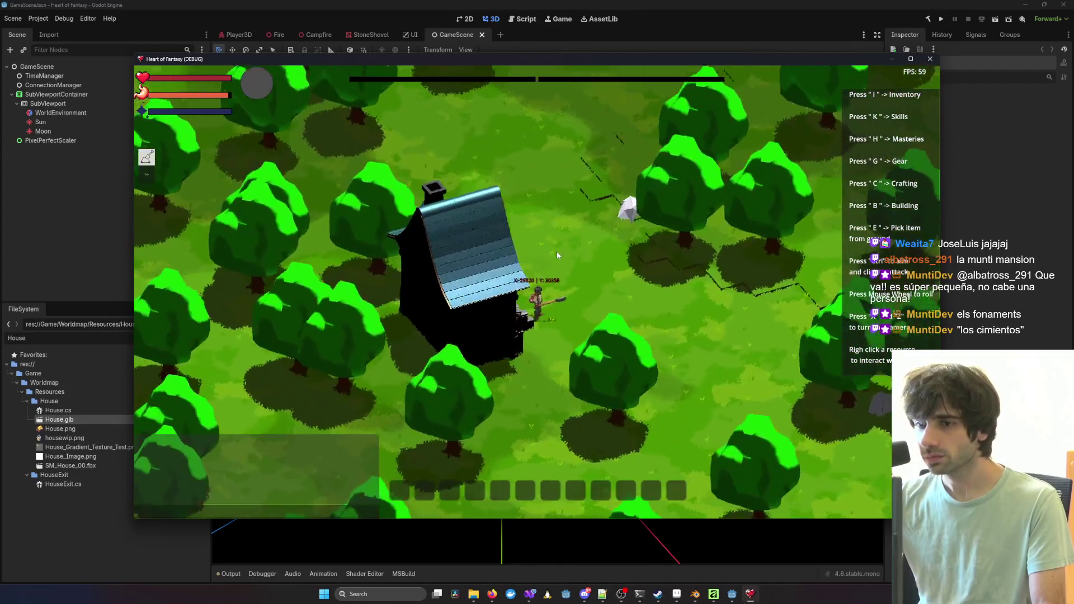
{"action": "key", "text": "r"}
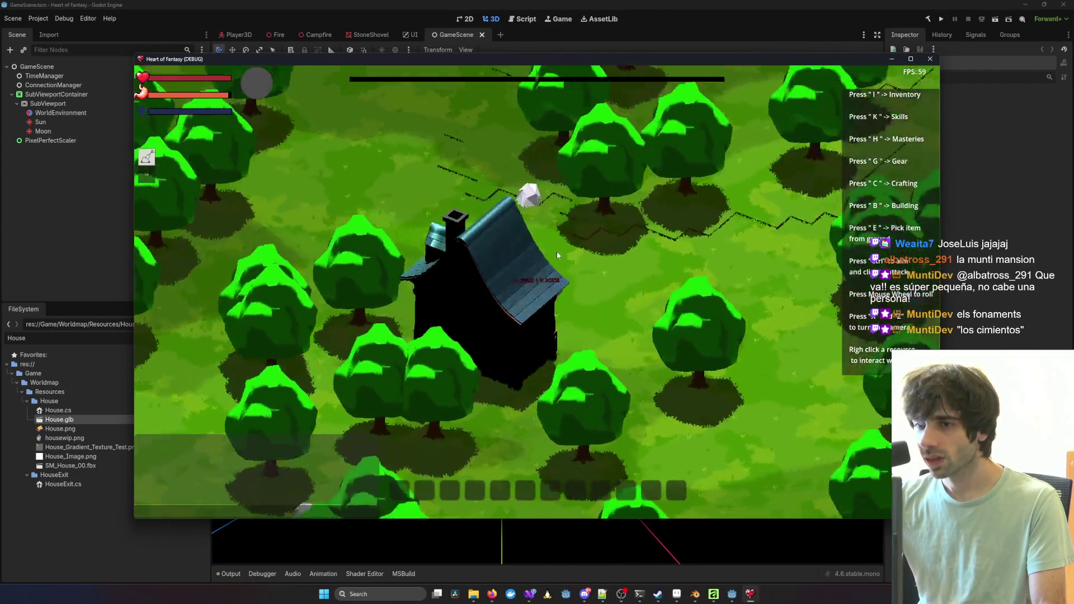
{"action": "key", "text": "r"}
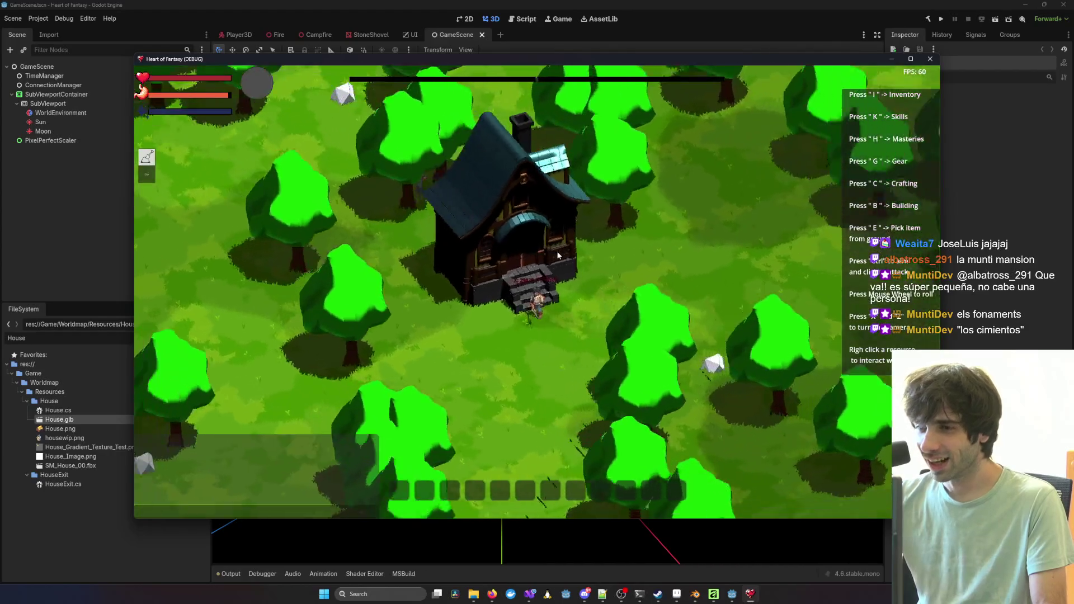
{"action": "scroll", "coordinate": [557, 255], "scroll_direction": "up", "scroll_amount": 5}
{"action": "key", "text": "r"}
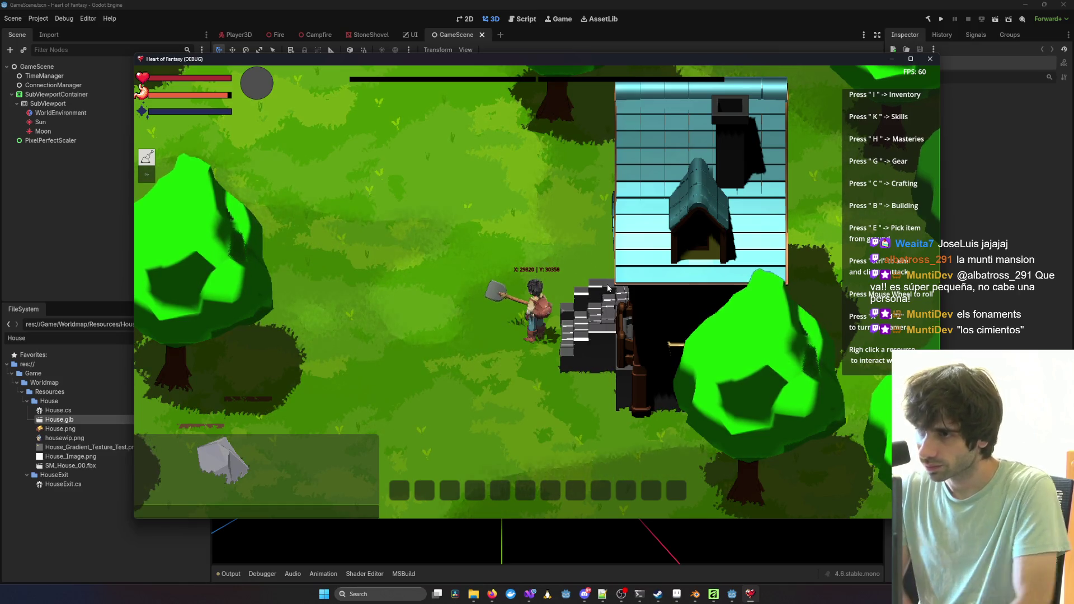
{"action": "scroll", "coordinate": [627, 252], "scroll_direction": "up", "scroll_amount": 3}
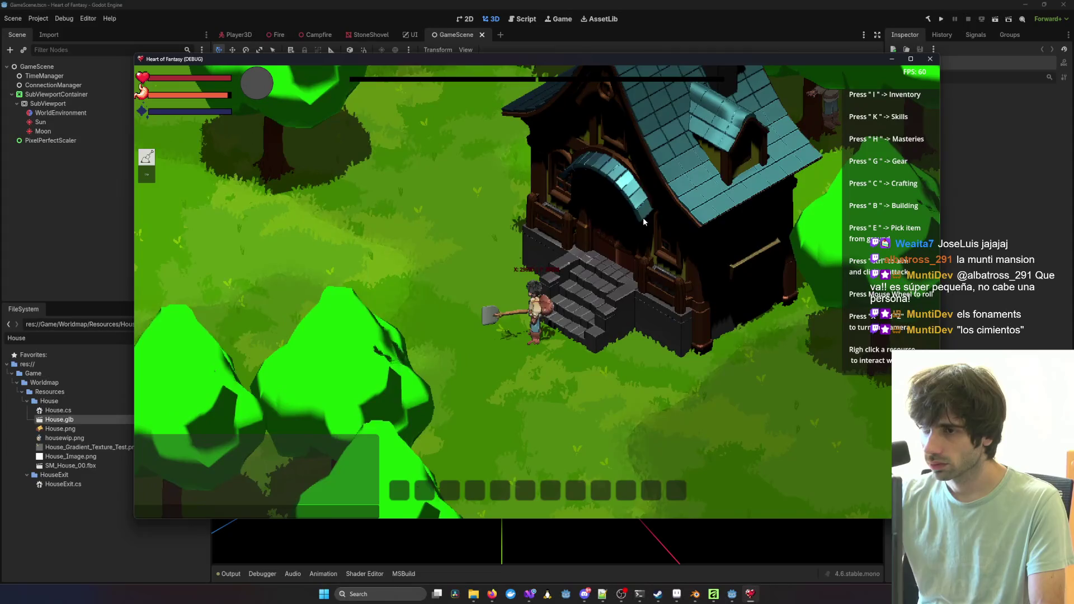
{"action": "scroll", "coordinate": [643, 221], "scroll_direction": "up", "scroll_amount": 2}
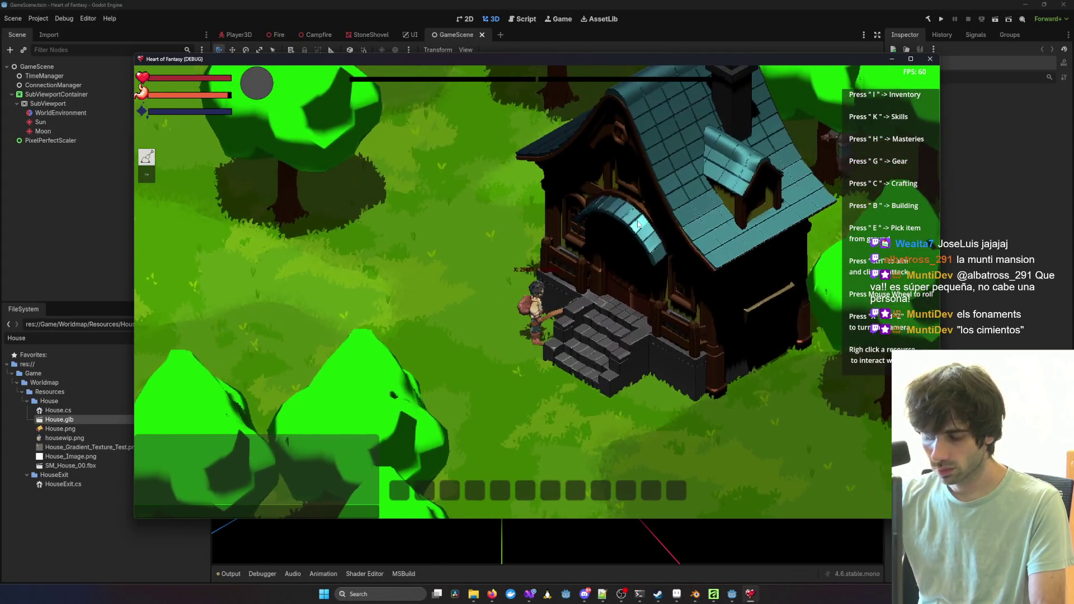
Step: Preview a Campfire placement next to the house, cancel it, and zoom out over the trees
{"action": "key", "text": "g"}
{"action": "key", "text": "g"}
{"action": "key", "text": "b"}
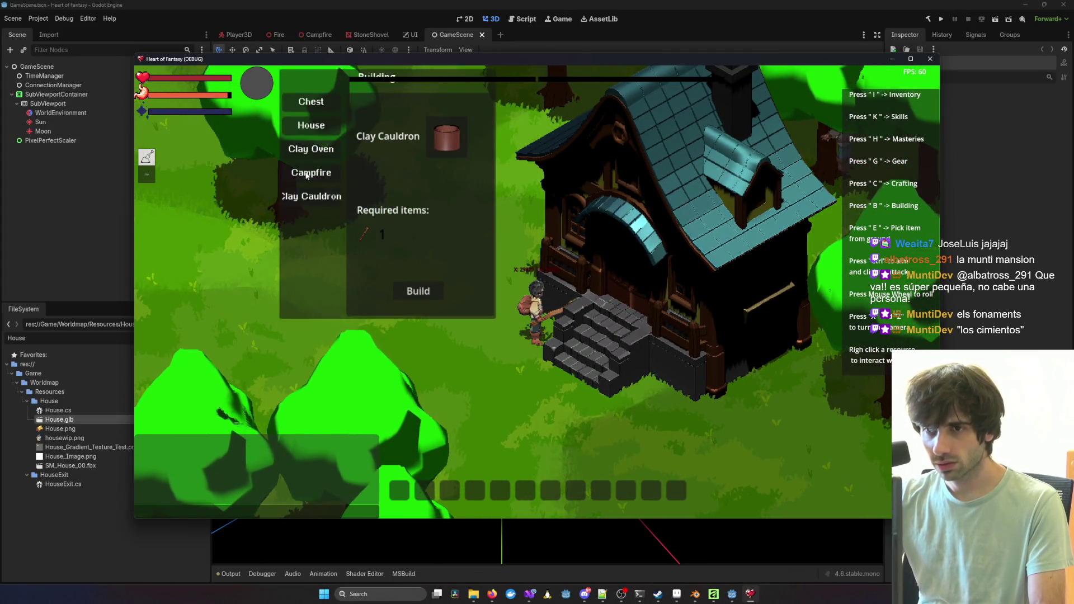
{"action": "left_click", "coordinate": [306, 175]}
{"action": "left_click", "coordinate": [445, 319]}
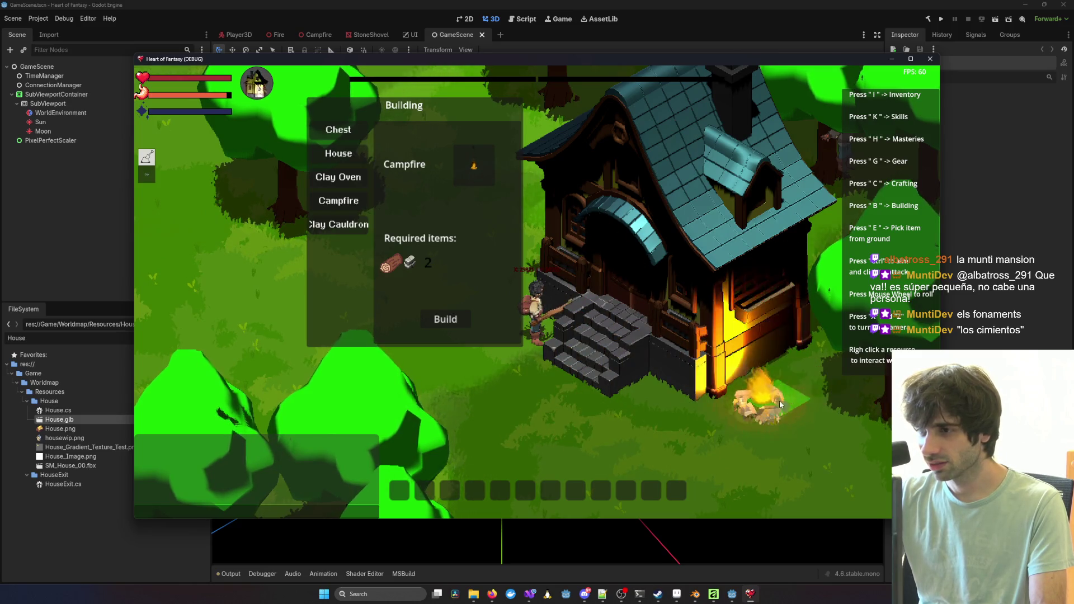
{"action": "scroll", "coordinate": [505, 395], "scroll_direction": "down", "scroll_amount": 2}
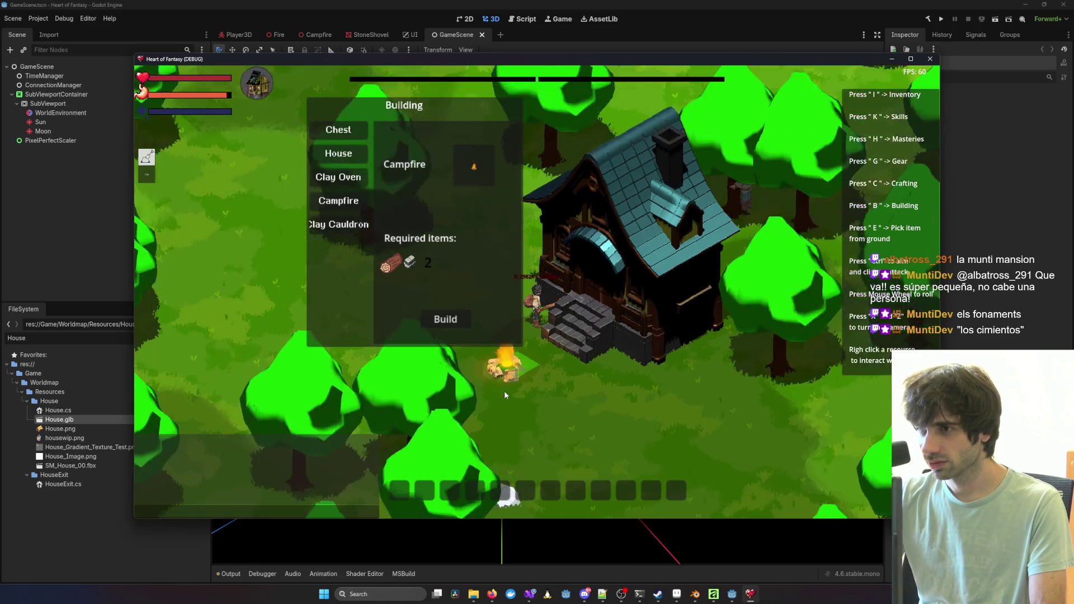
{"action": "scroll", "coordinate": [505, 395], "scroll_direction": "down", "scroll_amount": 4}
{"action": "key", "text": "b"}
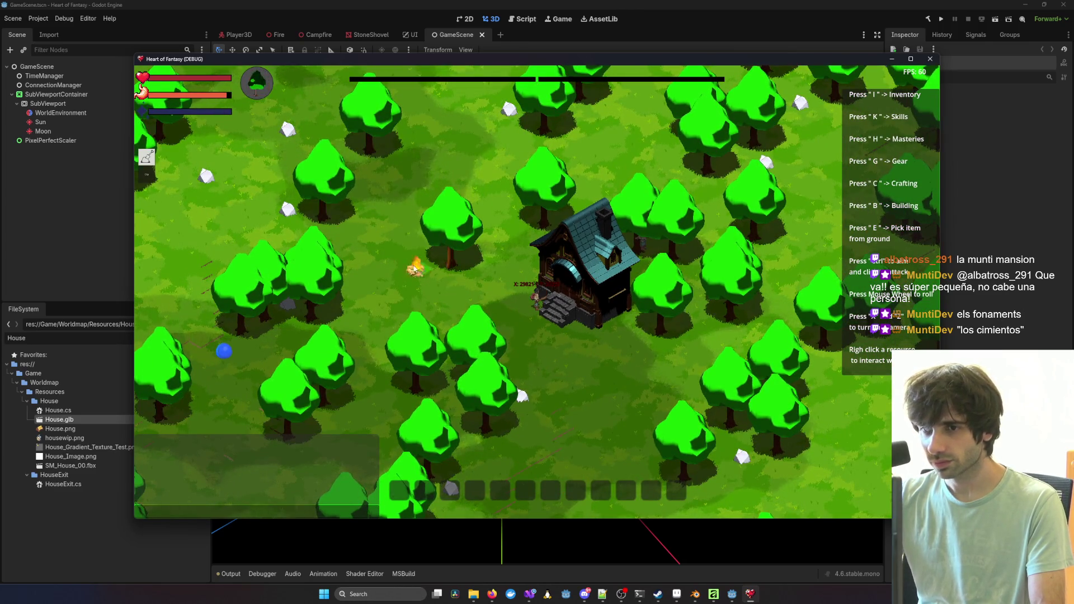
{"action": "scroll", "coordinate": [549, 297], "scroll_direction": "up", "scroll_amount": 4}
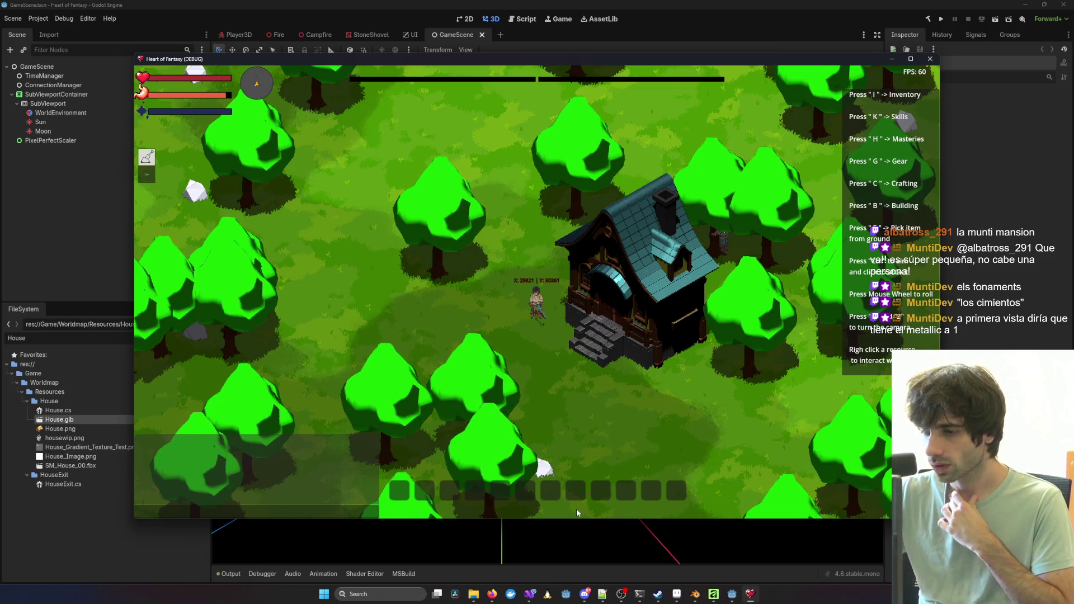
Step: Stop the running game from Visual Studio and return to the code at the UDPHost line
{"action": "mouse_move", "coordinate": [528, 596]}
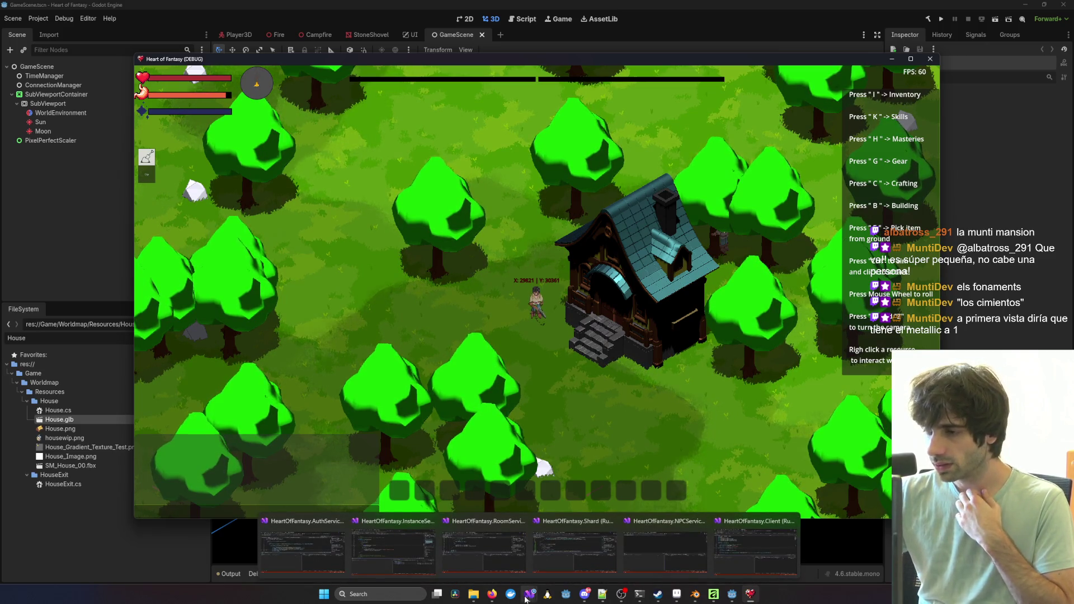
{"action": "left_click", "coordinate": [755, 548]}
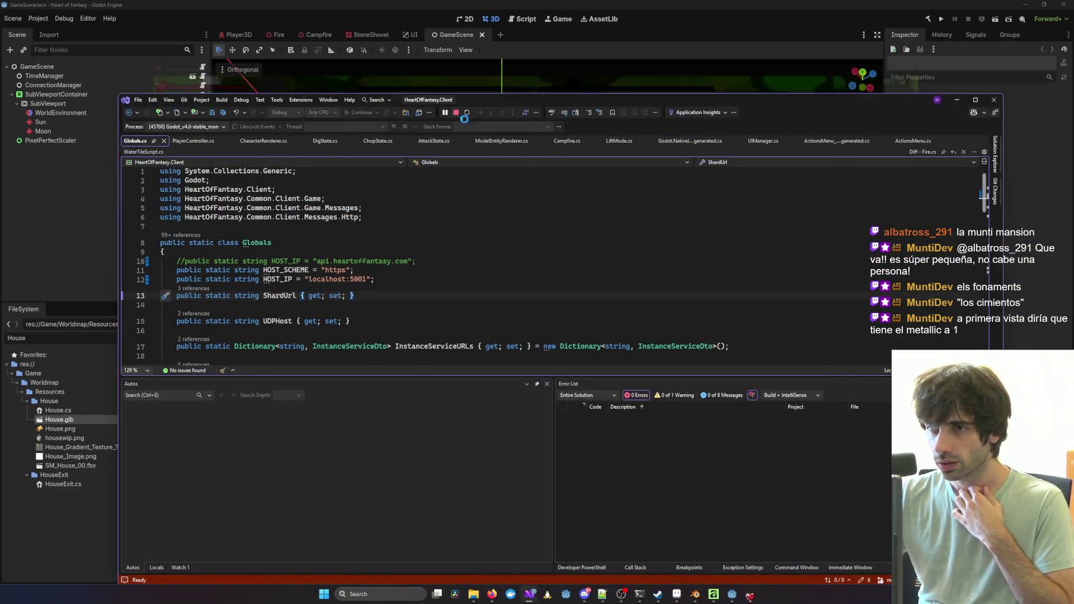
{"action": "left_click", "coordinate": [977, 99]}
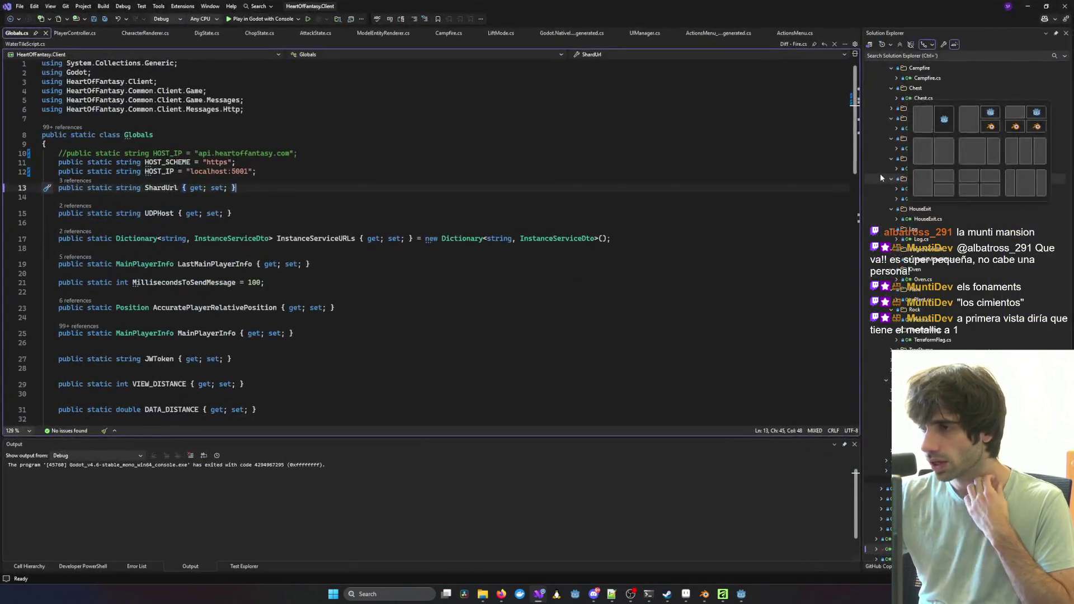
{"action": "left_click", "coordinate": [669, 211]}
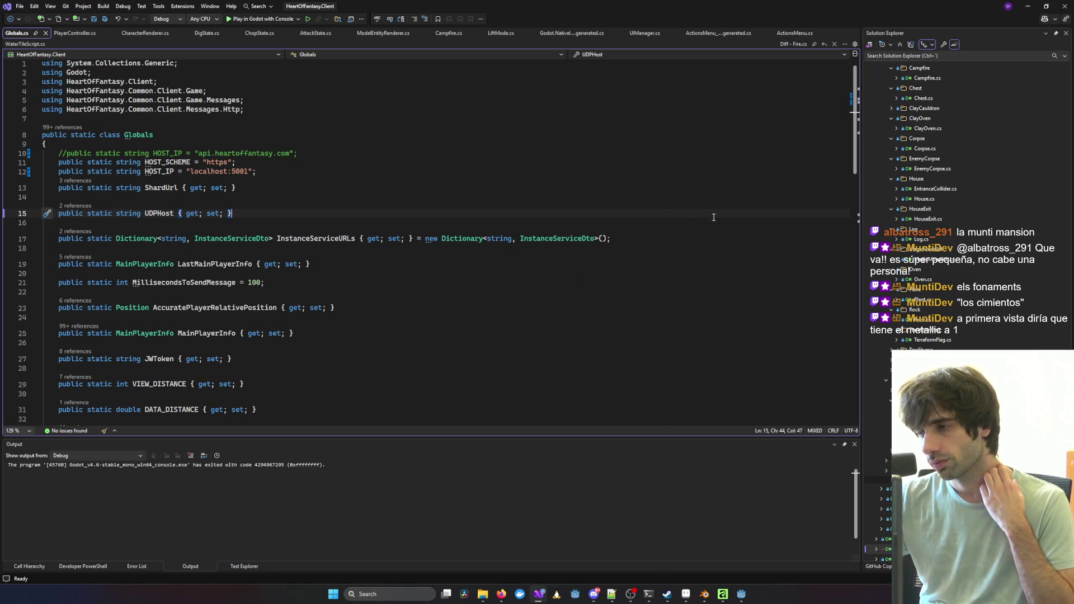
{"action": "scroll", "coordinate": [917, 272], "scroll_direction": "down", "scroll_amount": 1}
{"action": "scroll", "coordinate": [916, 269], "scroll_direction": "down", "scroll_amount": 10}
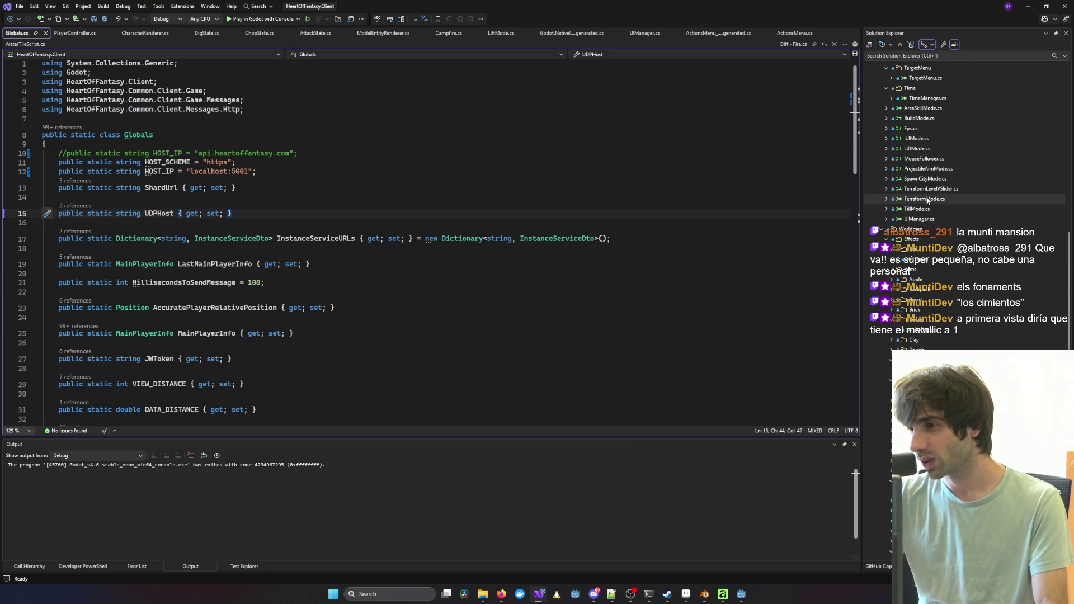
{"action": "scroll", "coordinate": [927, 200], "scroll_direction": "down", "scroll_amount": 10}
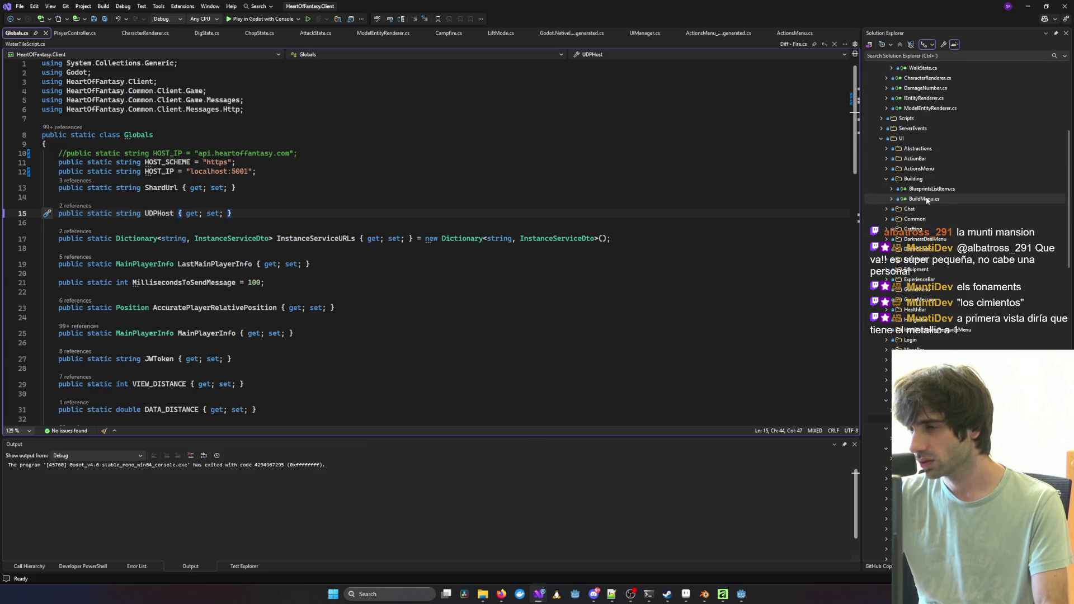
{"action": "scroll", "coordinate": [962, 203], "scroll_direction": "up", "scroll_amount": 5}
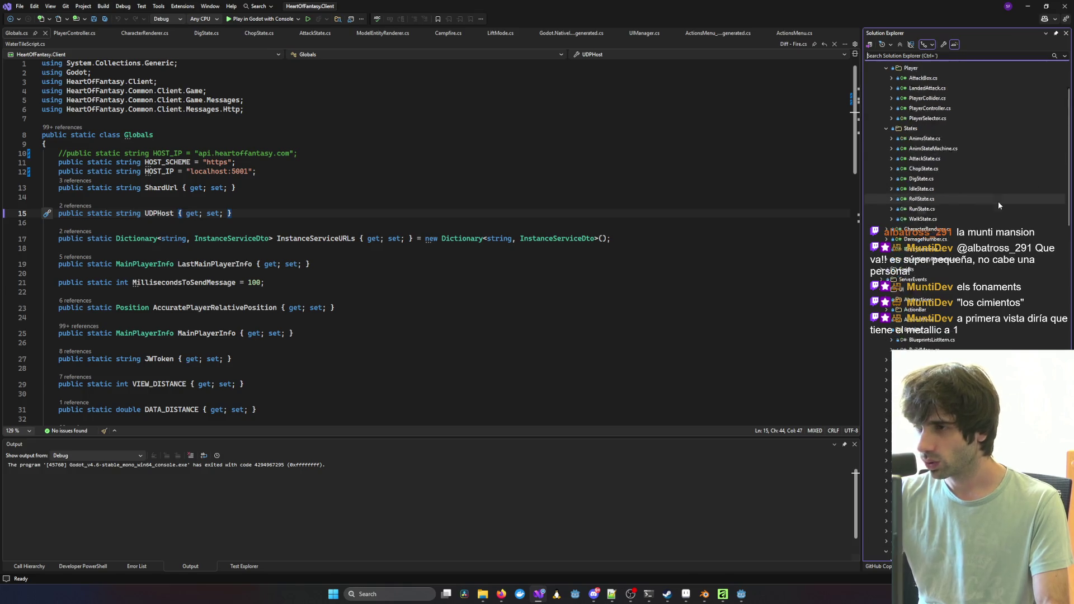
{"action": "scroll", "coordinate": [1000, 206], "scroll_direction": "up", "scroll_amount": 5}
{"action": "left_click", "coordinate": [692, 241]}
Step: Search the entire solution for 'ToonShader'
{"action": "key", "text": "ctrl+shift+f"}
{"action": "type", "text": "T"}
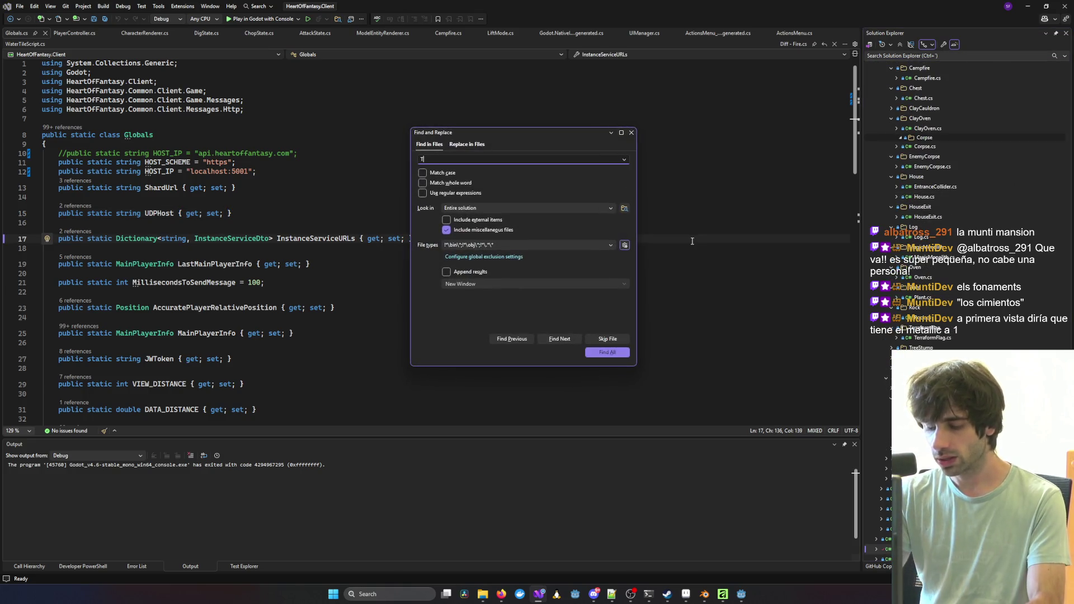
{"action": "type", "text": "r"}
{"action": "key", "text": "Return"}
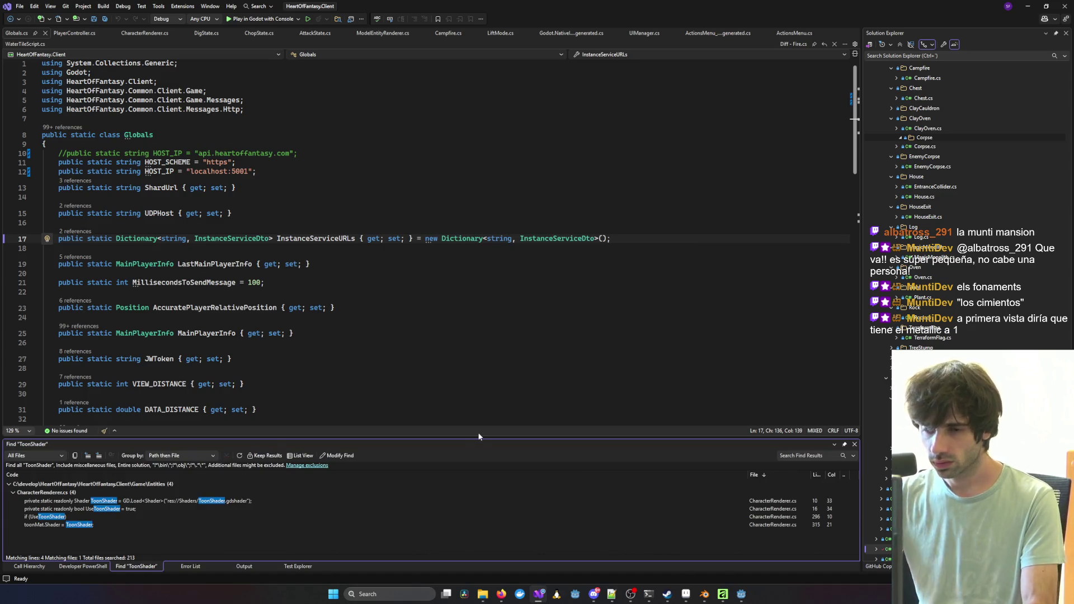
Step: Open the CharacterRenderer.cs match at line 29 and focus the Solution Explorer search
{"action": "double_click", "coordinate": [150, 510]}
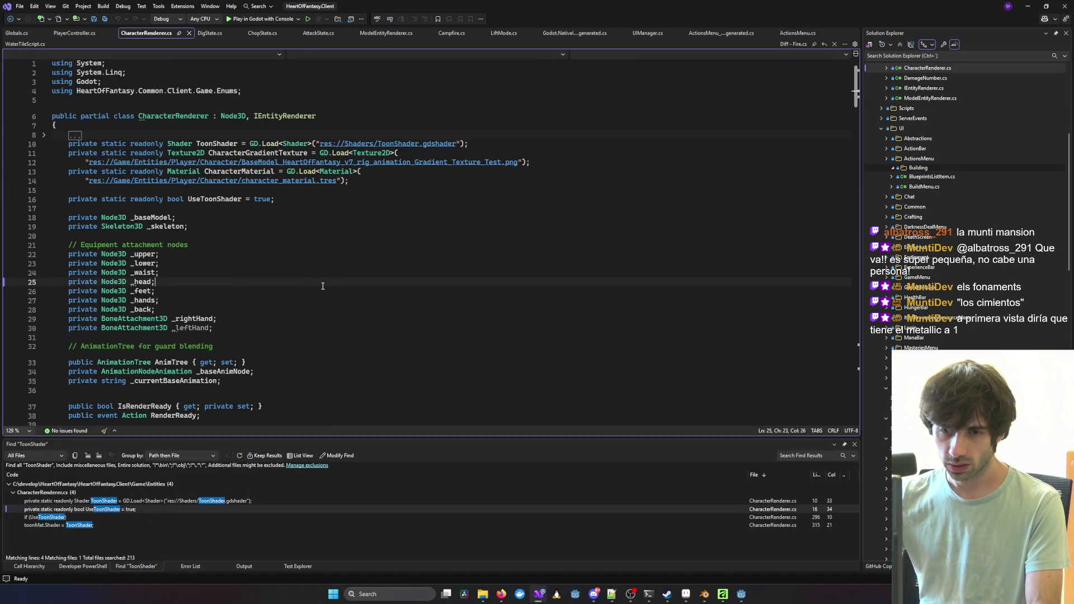
{"action": "left_click", "coordinate": [131, 191]}
{"action": "left_click", "coordinate": [227, 316]}
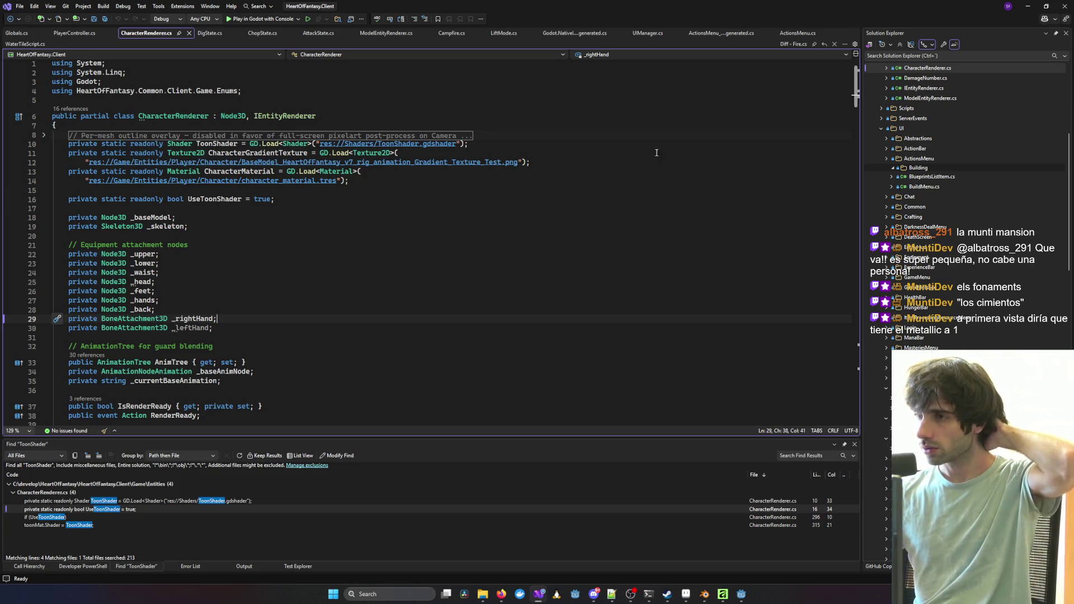
{"action": "left_click", "coordinate": [888, 55]}
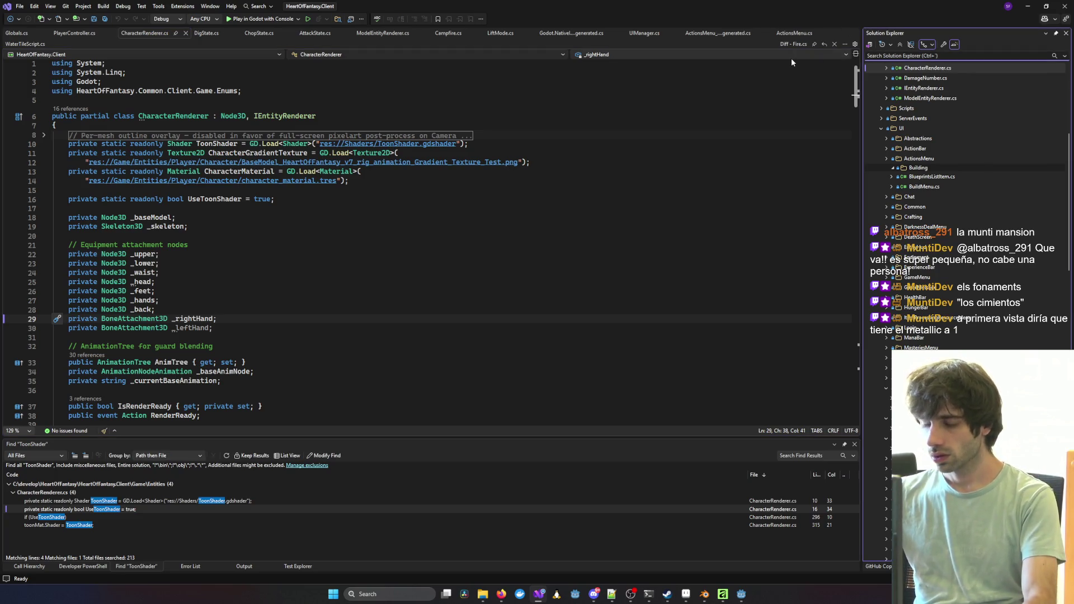
Step: Filter Solution Explorer to 'Rock' and open Rock.cs to review its Lift, Kick and Mine actions
{"action": "type", "text": "Rock"}
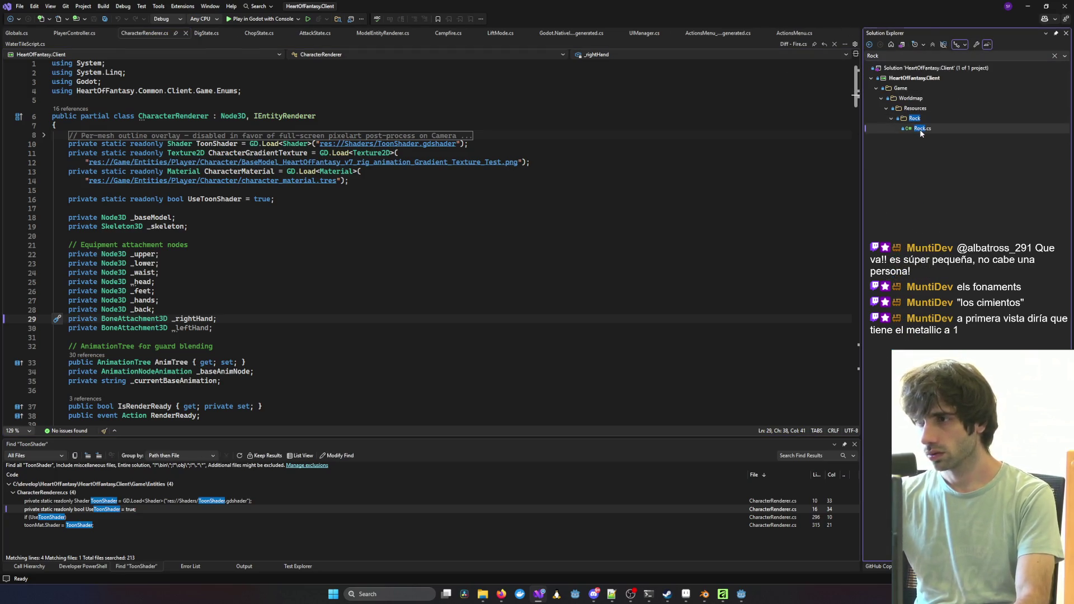
{"action": "double_click", "coordinate": [920, 129]}
{"action": "scroll", "coordinate": [339, 200], "scroll_direction": "down", "scroll_amount": 4}
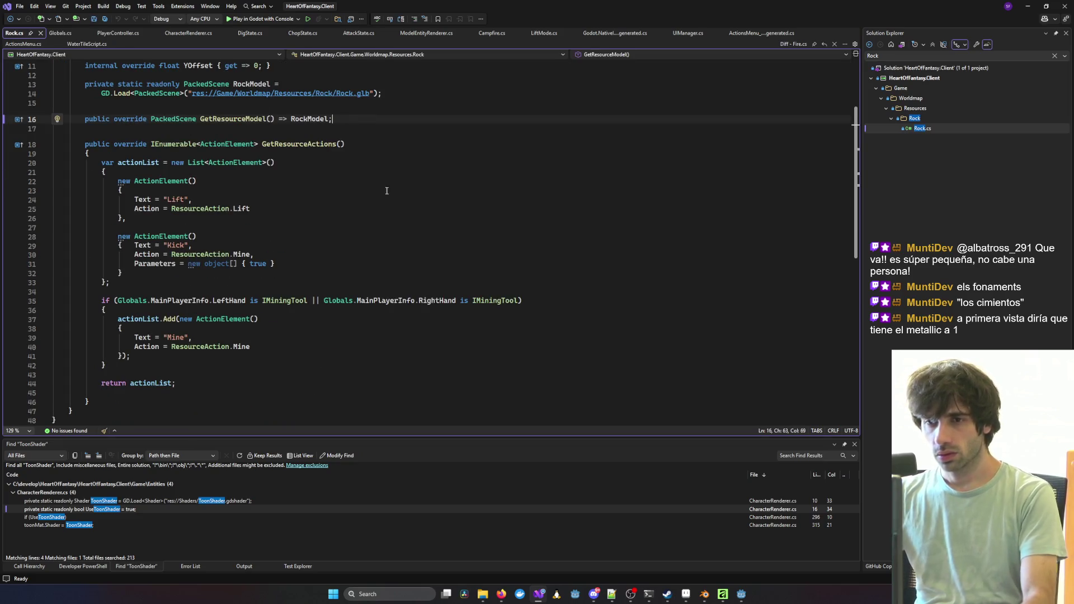
{"action": "scroll", "coordinate": [524, 220], "scroll_direction": "up", "scroll_amount": 4}
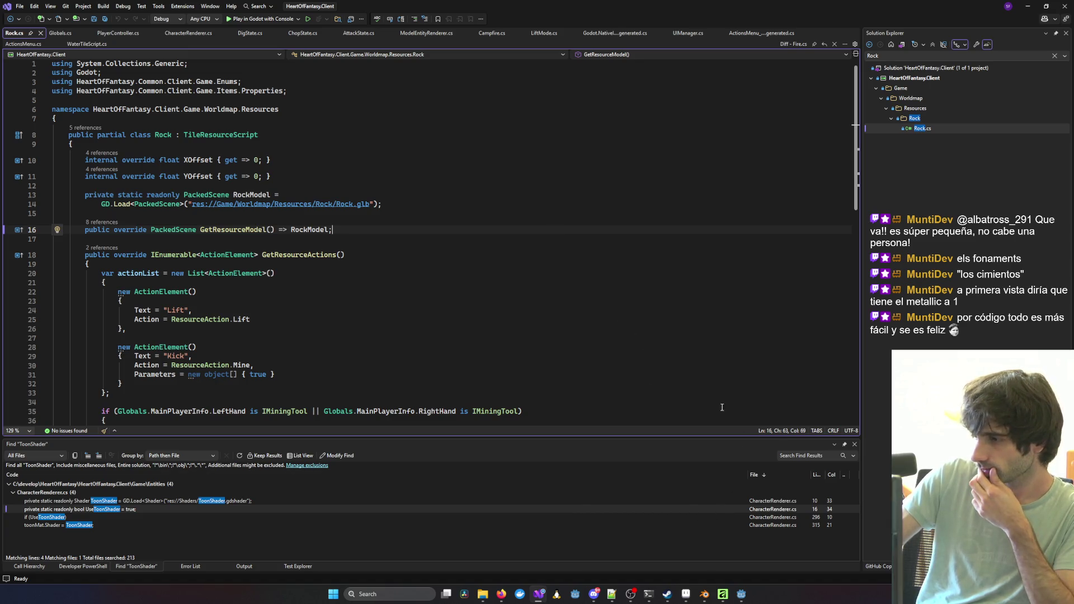
{"action": "left_click", "coordinate": [598, 348]}
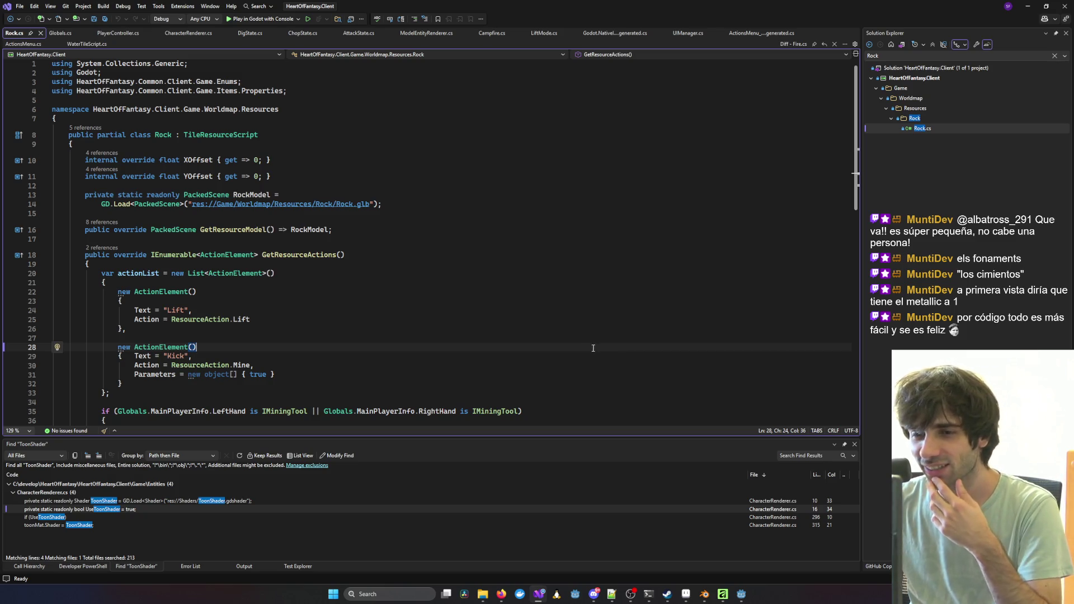
{"action": "scroll", "coordinate": [593, 348], "scroll_direction": "down", "scroll_amount": 4}
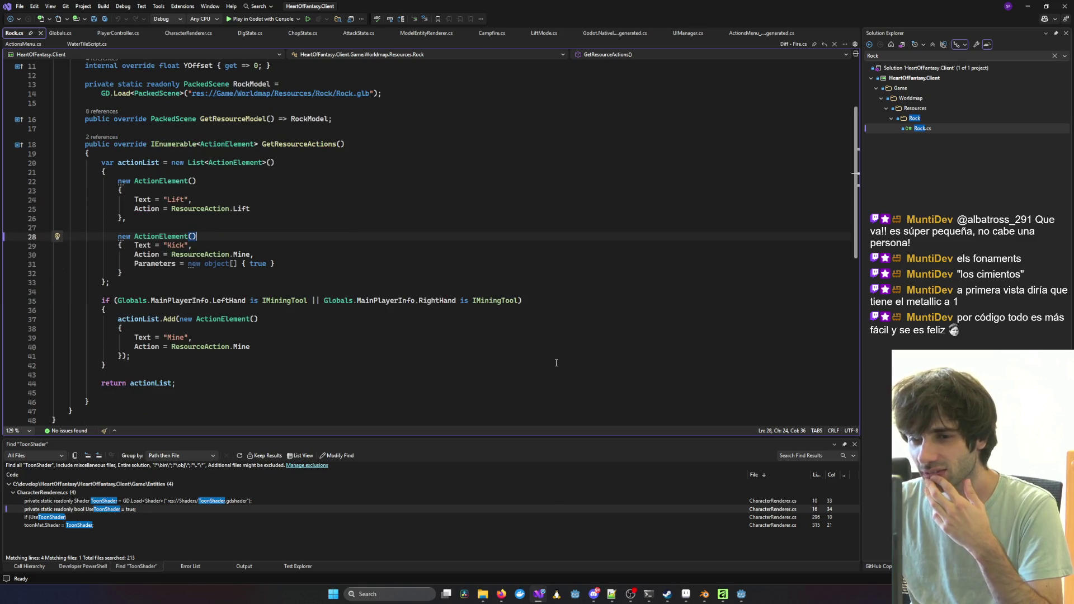
Step: Switch to Godot and filter the FileSystem dock to 'Rock'
{"action": "left_click", "coordinate": [742, 594]}
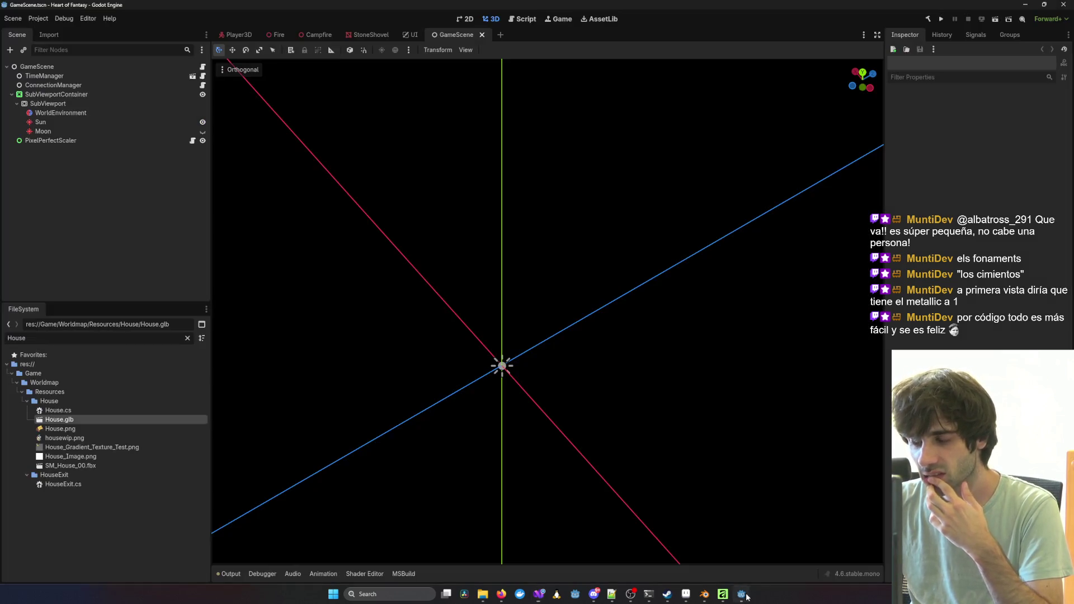
{"action": "left_click", "coordinate": [41, 338]}
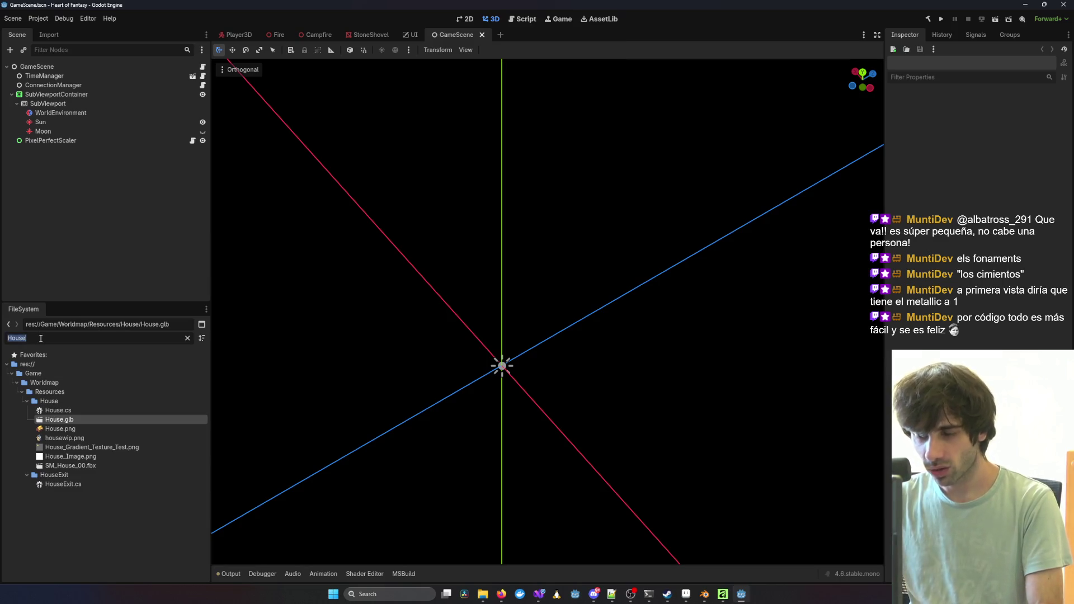
{"action": "type", "text": "Rock"}
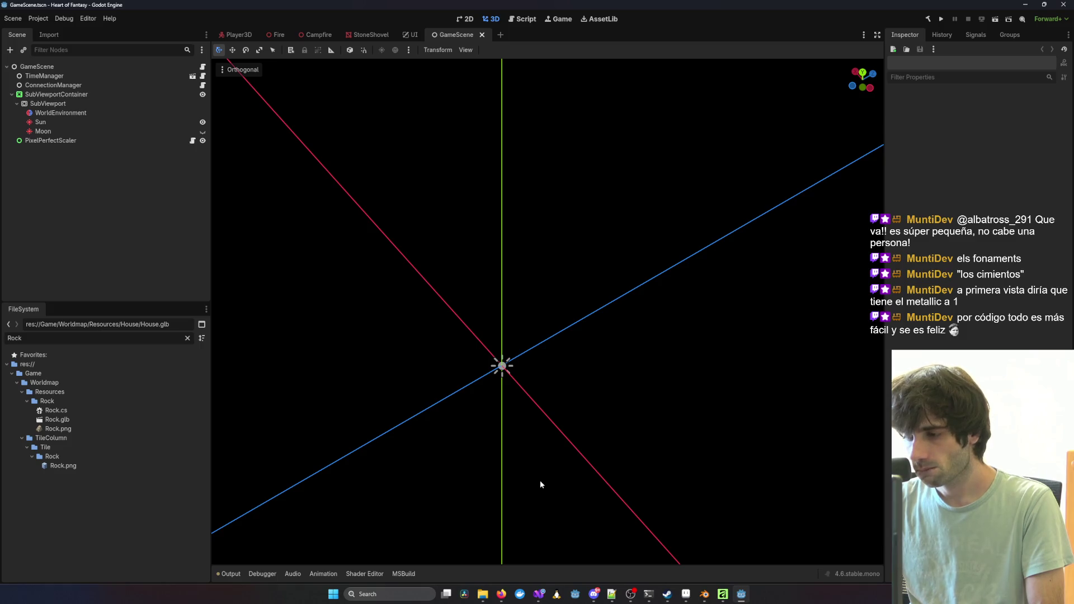
Step: In Visual Studio, jump to the CharacterRenderer.cs line where ToonShader is loaded
{"action": "mouse_move", "coordinate": [723, 593]}
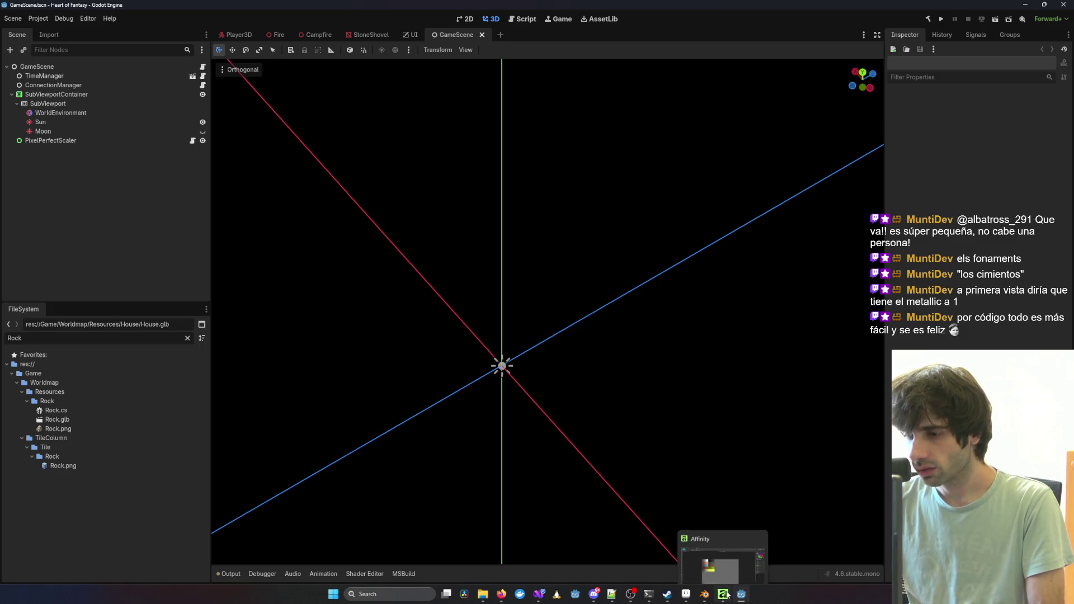
{"action": "left_click", "coordinate": [576, 594]}
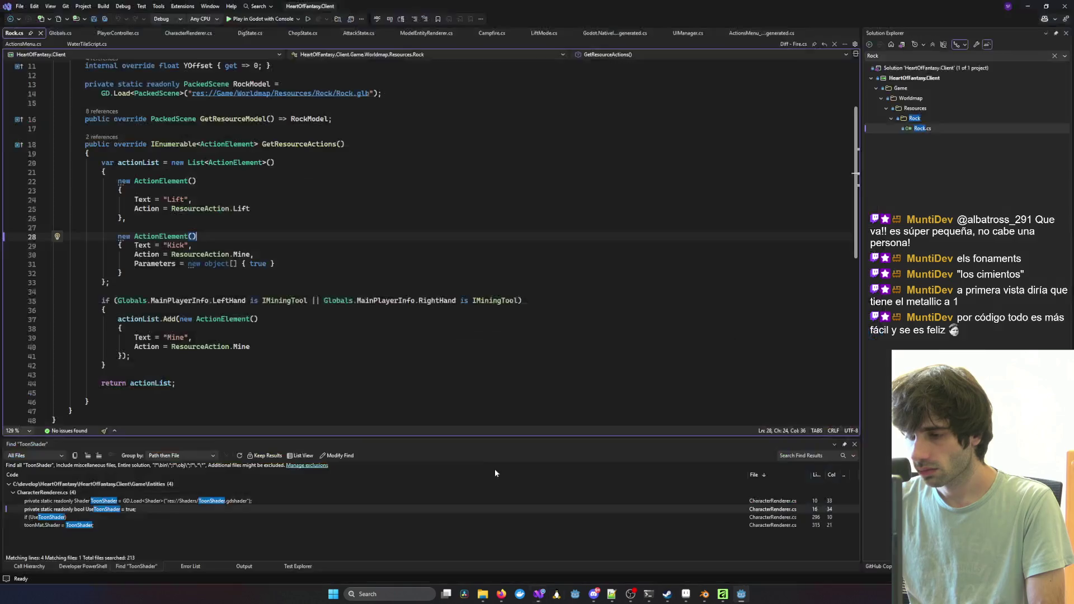
{"action": "double_click", "coordinate": [146, 503]}
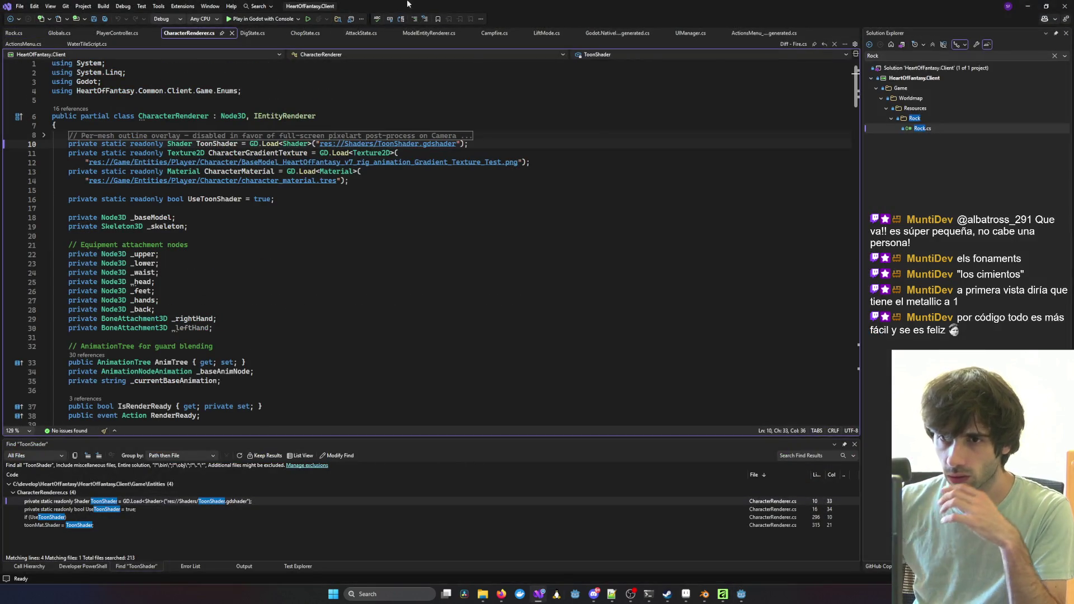
{"action": "triple_click", "coordinate": [203, 147]}
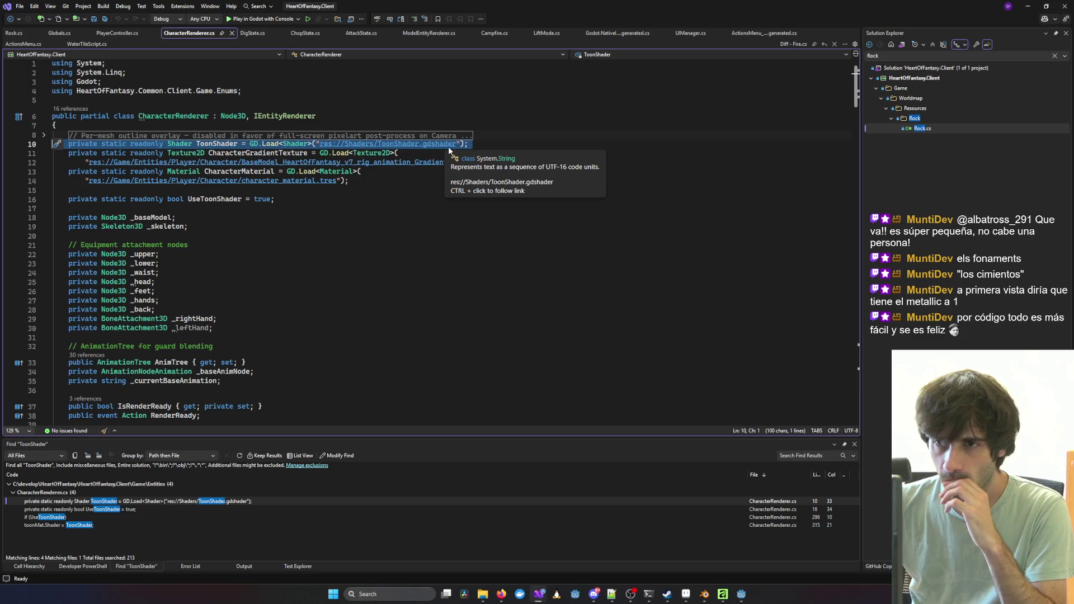
{"action": "left_click", "coordinate": [237, 144]}
{"action": "scroll", "coordinate": [268, 146], "scroll_direction": "down", "scroll_amount": 1}
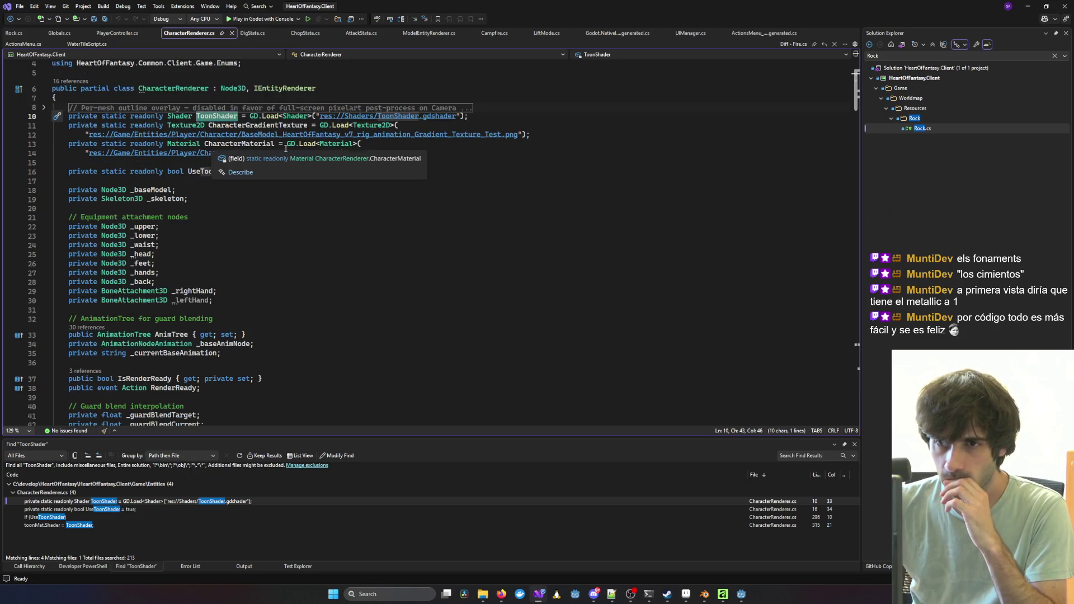
{"action": "scroll", "coordinate": [263, 159], "scroll_direction": "down", "scroll_amount": 20}
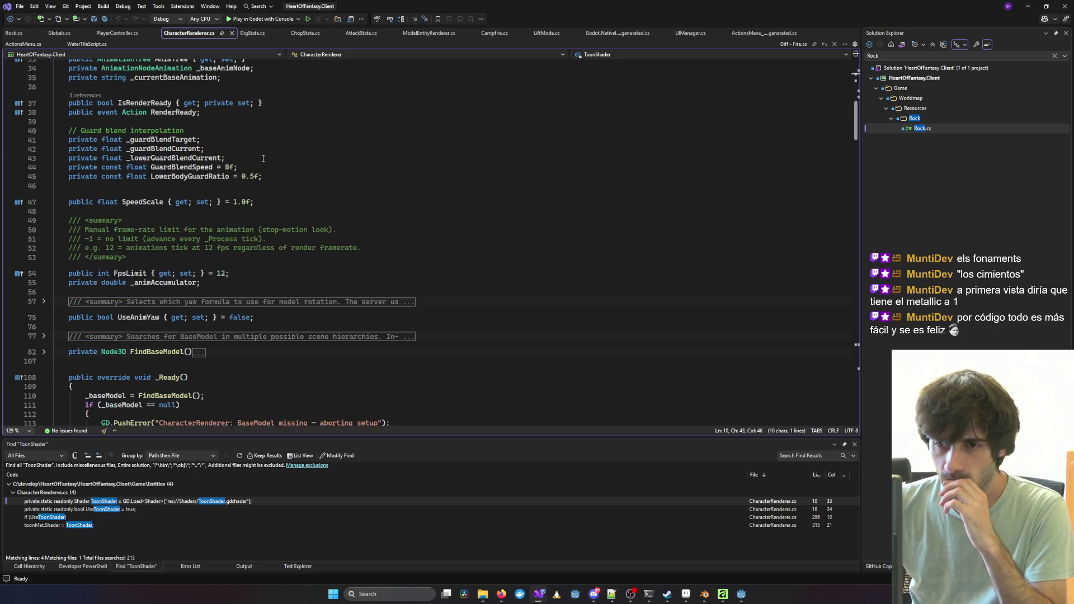
{"action": "scroll", "coordinate": [263, 159], "scroll_direction": "up", "scroll_amount": 20}
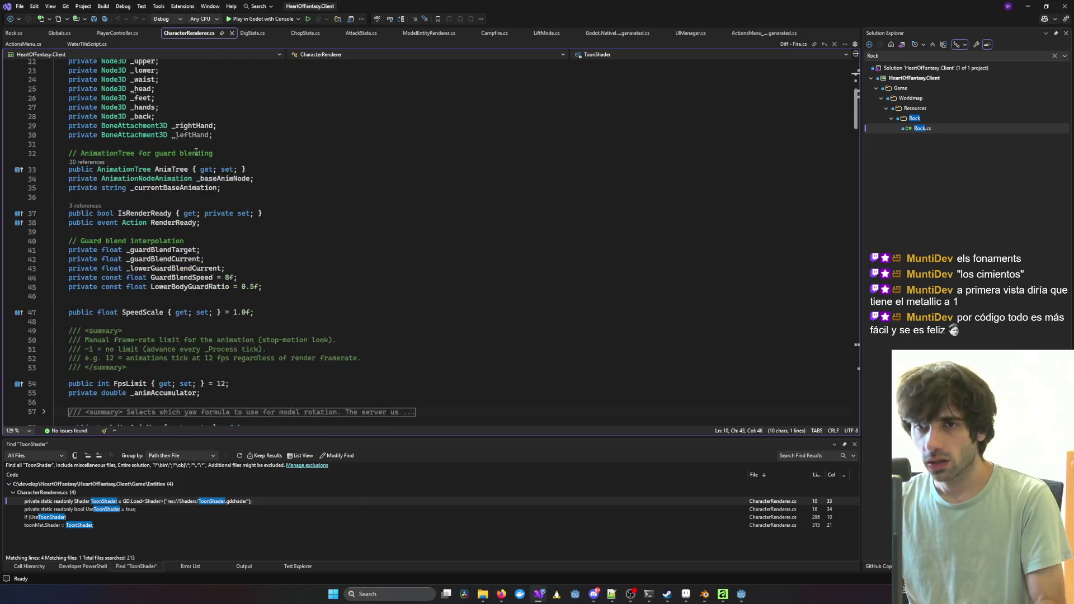
Step: Find where UseToonShader is checked in the file, then minimize Visual Studio
{"action": "double_click", "coordinate": [216, 200]}
{"action": "key", "text": "ctrl+f"}
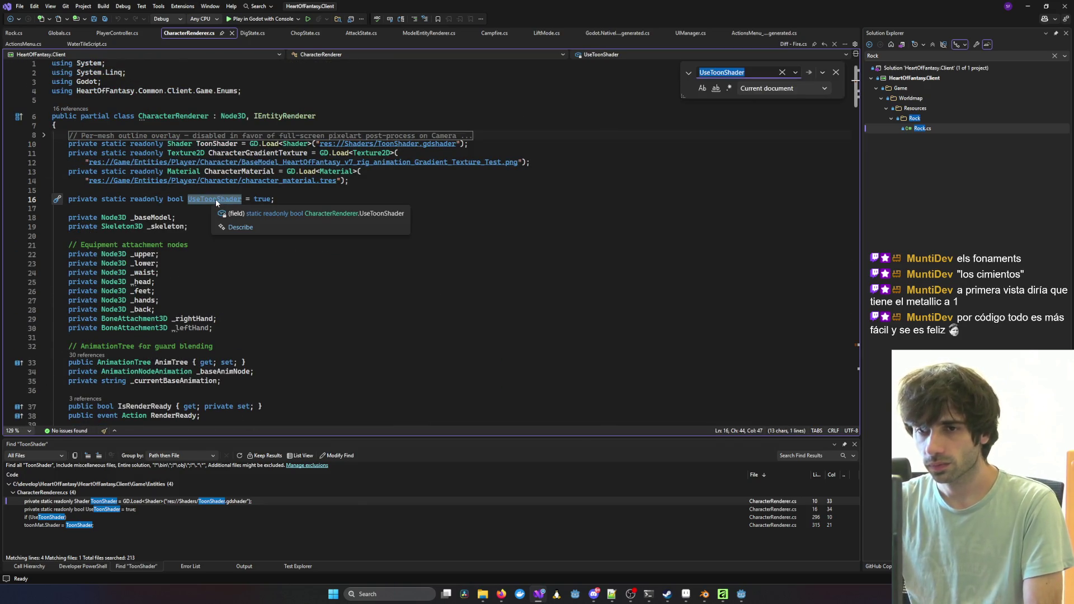
{"action": "key", "text": "Return"}
{"action": "scroll", "coordinate": [233, 196], "scroll_direction": "down", "scroll_amount": 3}
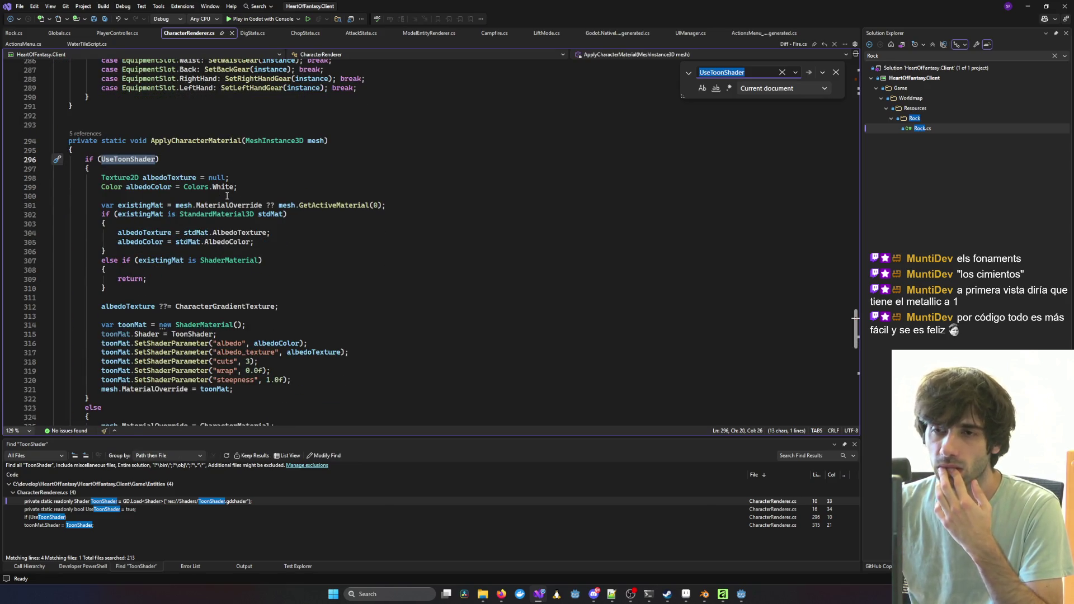
{"action": "scroll", "coordinate": [227, 196], "scroll_direction": "up", "scroll_amount": 3}
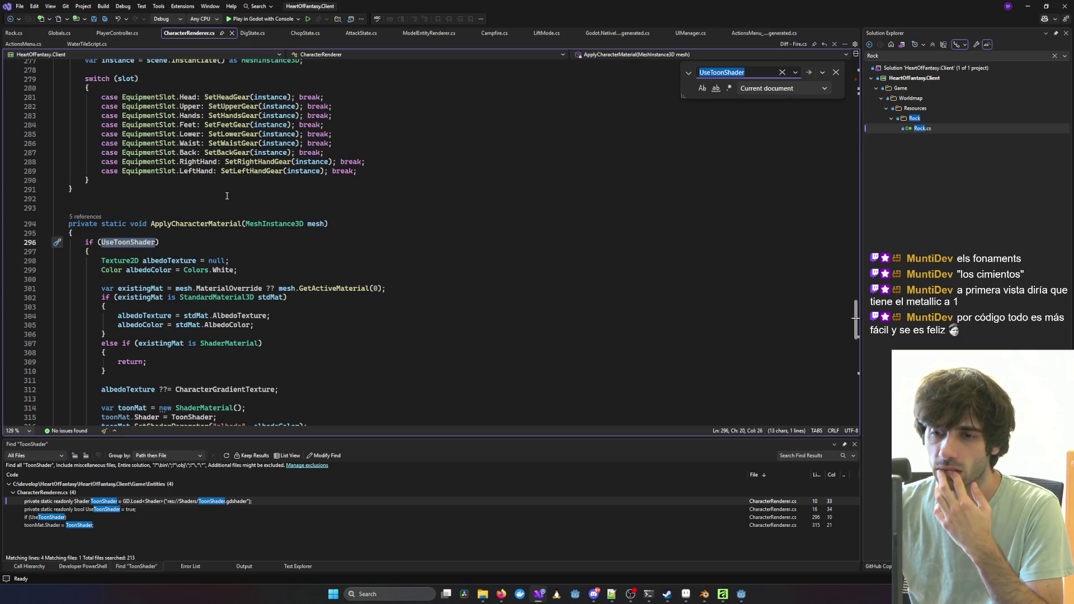
{"action": "scroll", "coordinate": [227, 196], "scroll_direction": "down", "scroll_amount": 4}
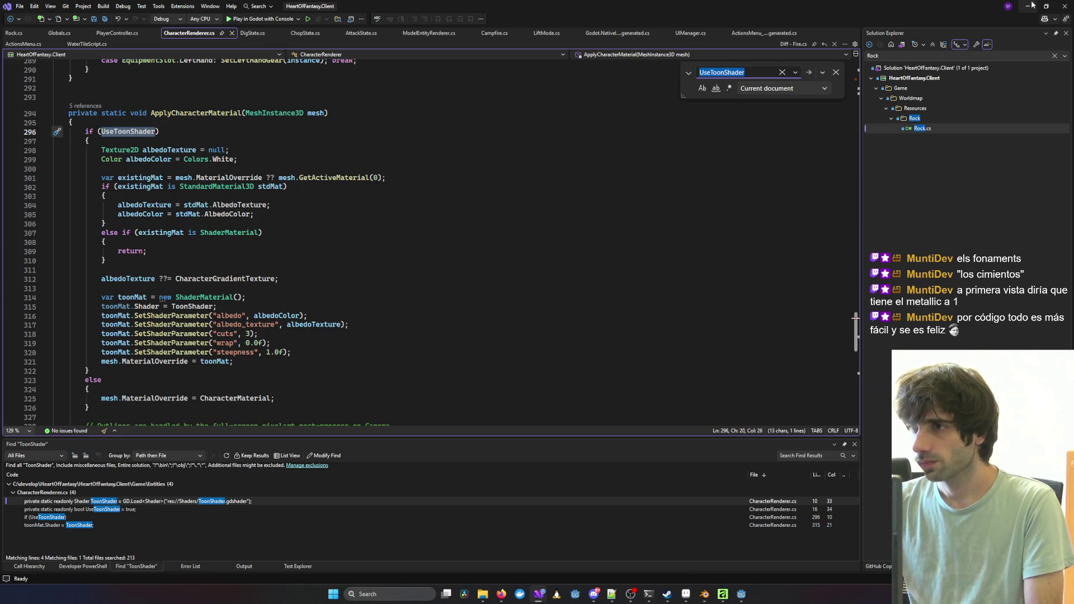
{"action": "scroll", "coordinate": [408, 271], "scroll_direction": "up", "scroll_amount": 20}
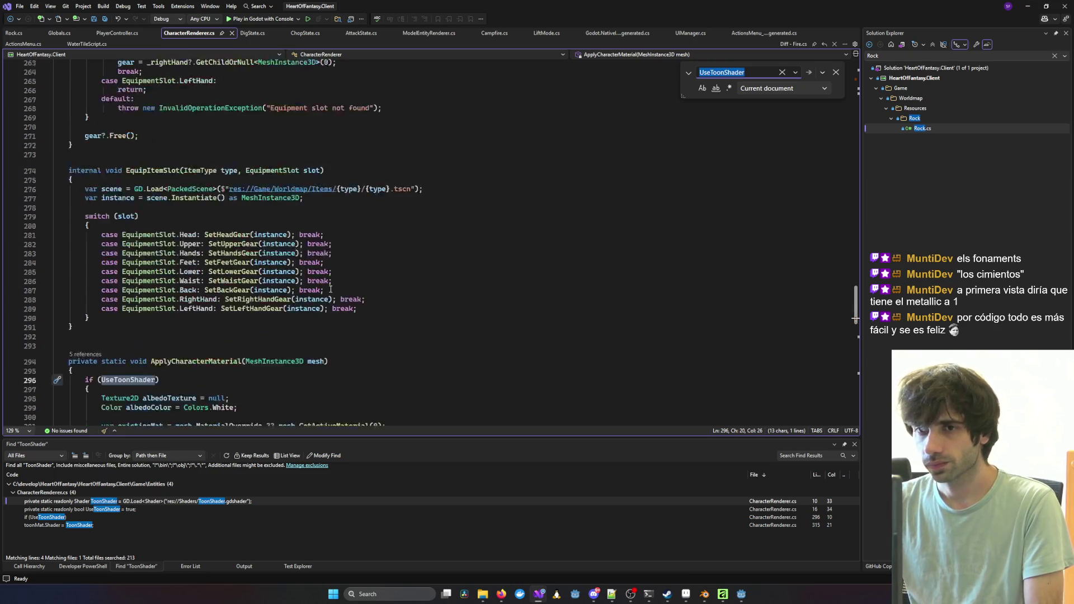
{"action": "left_click", "coordinate": [1027, 7]}
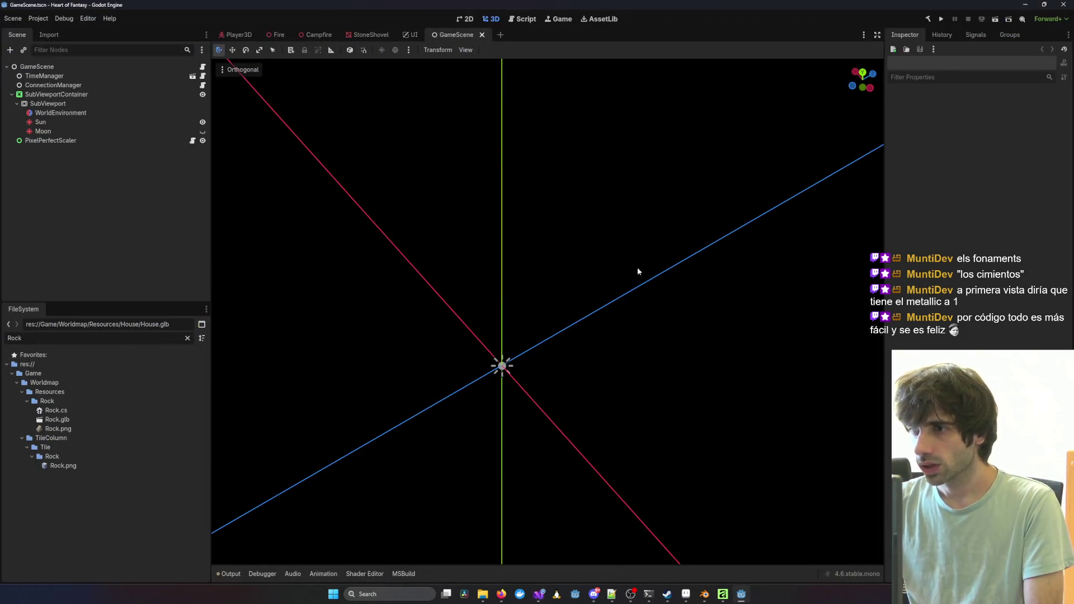
Step: Filter FileSystem to 'House' and create a 3D scene named House in the House folder
{"action": "double_click", "coordinate": [98, 339]}
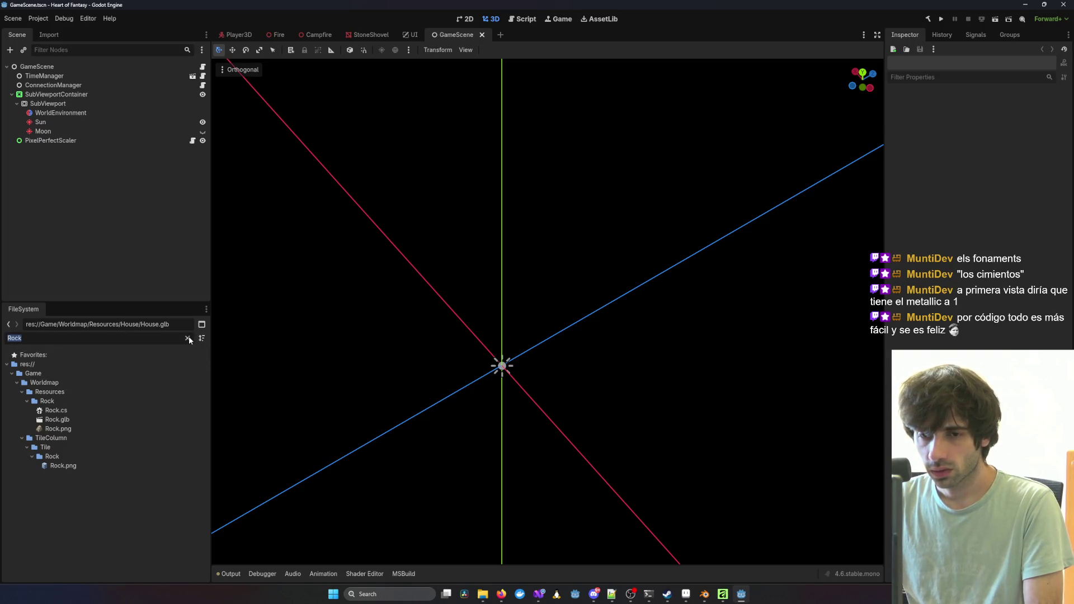
{"action": "type", "text": "House"}
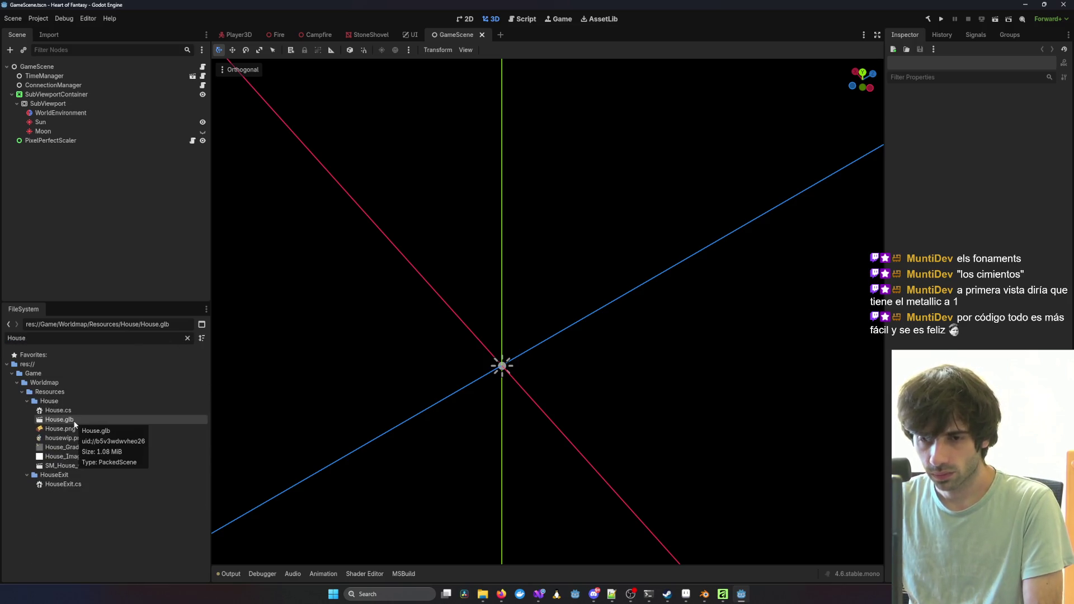
{"action": "left_click", "coordinate": [61, 403]}
{"action": "mouse_move", "coordinate": [96, 413]}
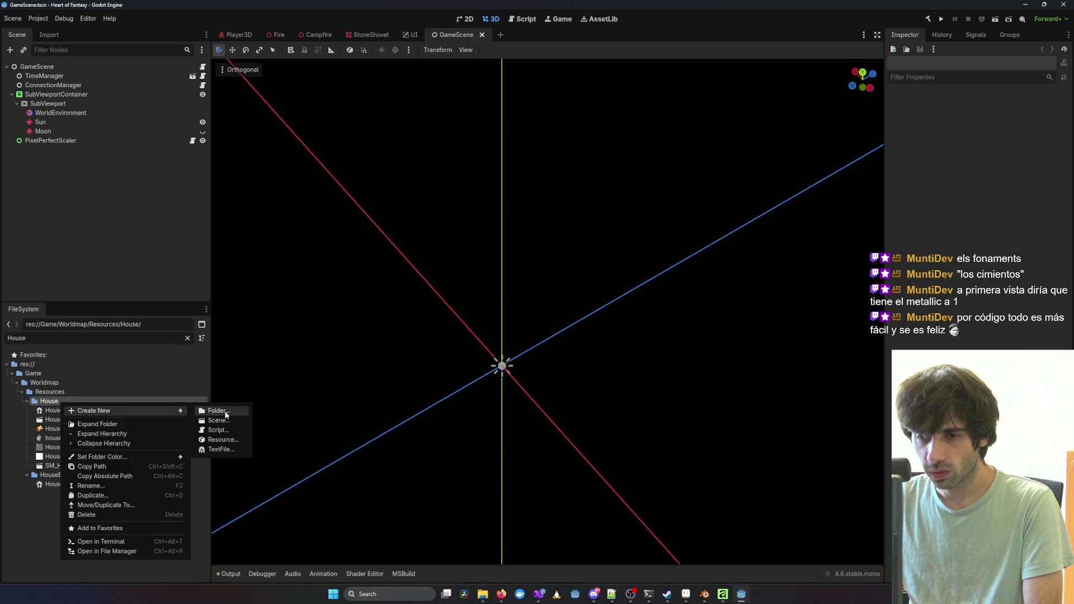
{"action": "left_click", "coordinate": [231, 420]}
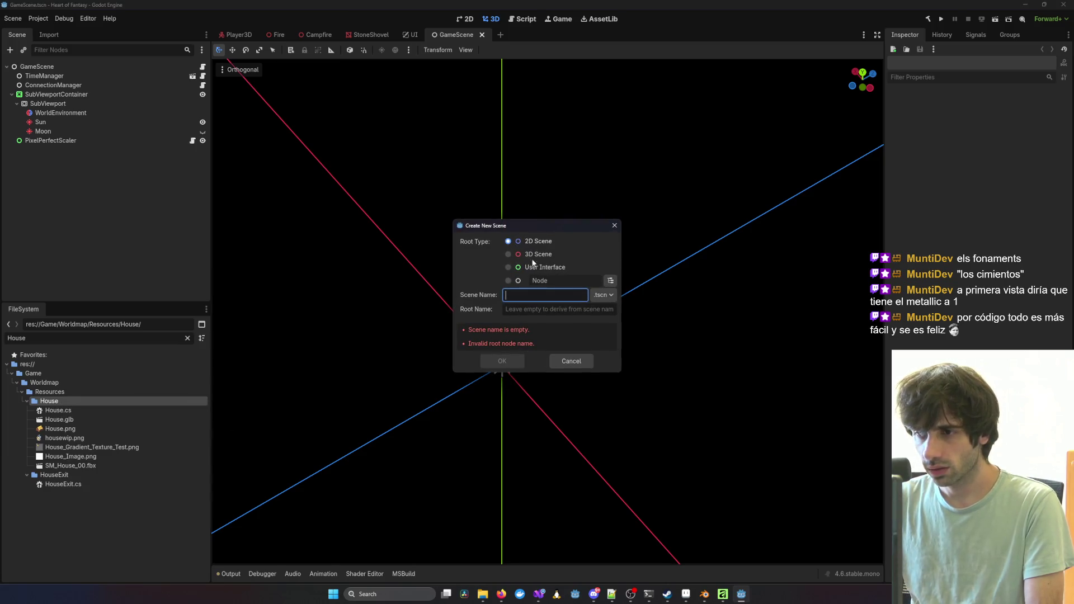
{"action": "left_click", "coordinate": [532, 256]}
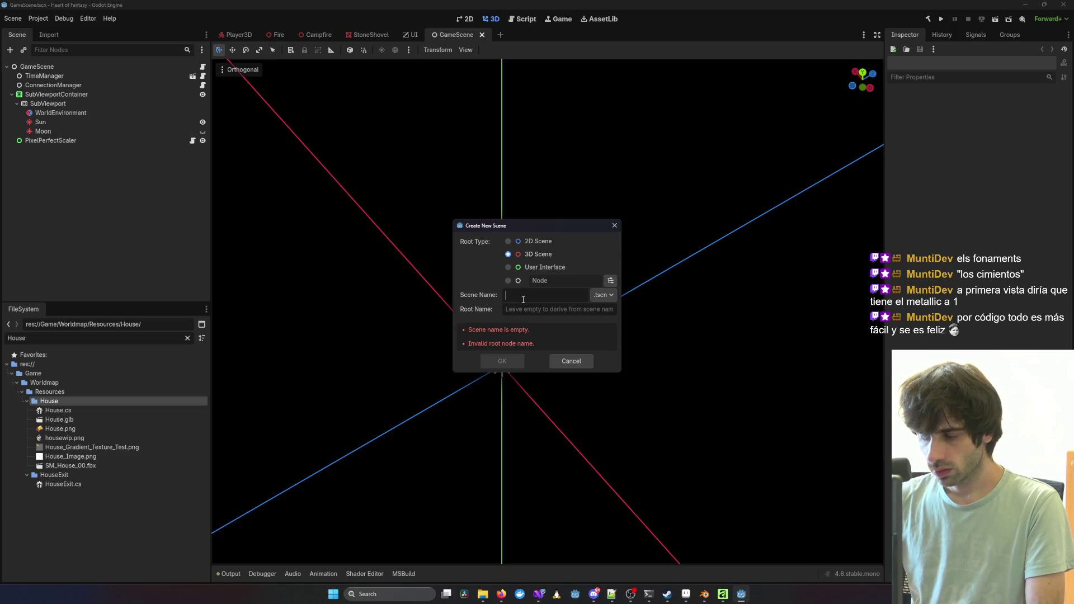
{"action": "type", "text": "House"}
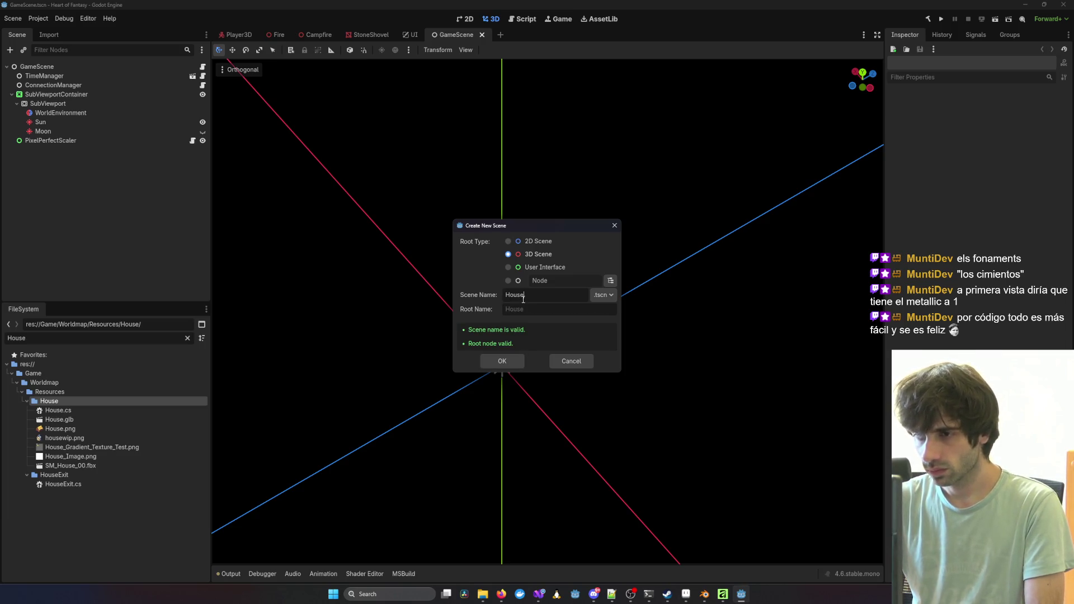
{"action": "key", "text": "Return"}
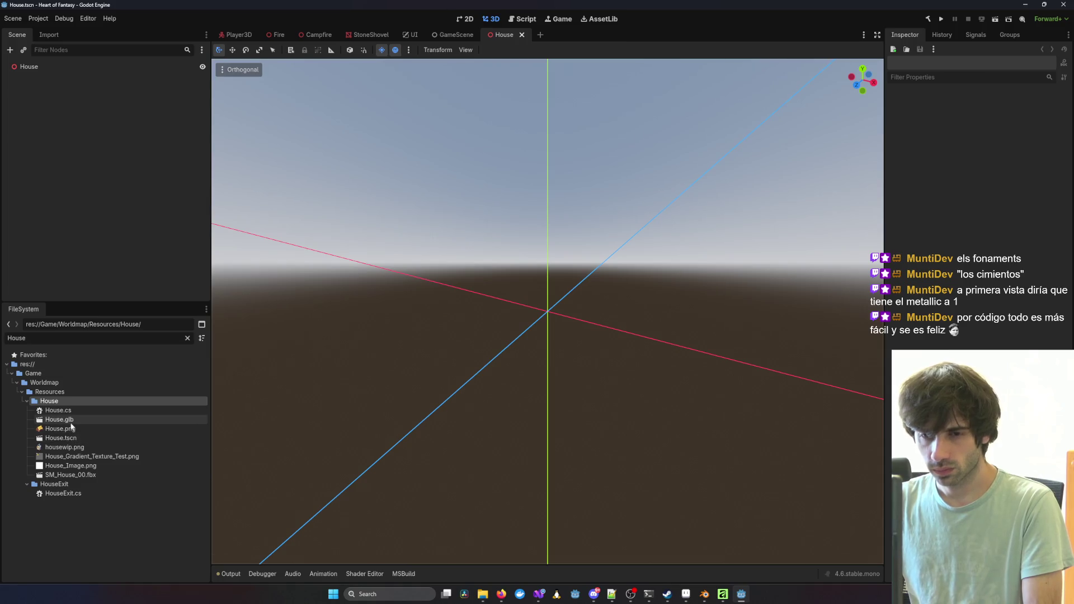
Step: Instance House.glb into the scene and set its position to (0, 0, 0)
{"action": "left_click_drag", "start_coordinate": [67, 421], "coordinate": [456, 342]}
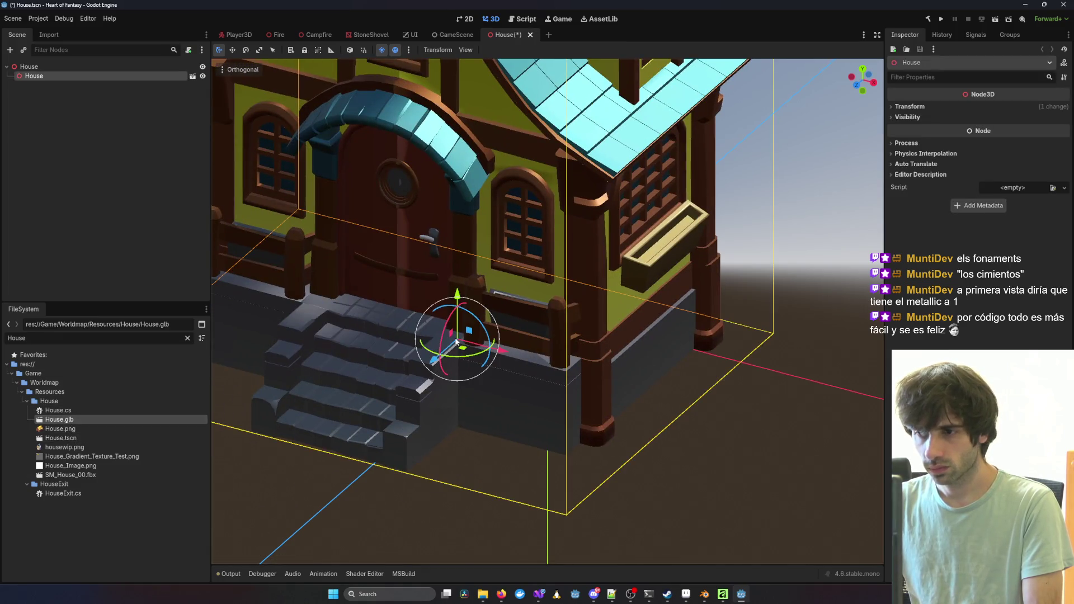
{"action": "left_click", "coordinate": [114, 85]}
{"action": "left_click", "coordinate": [91, 78]}
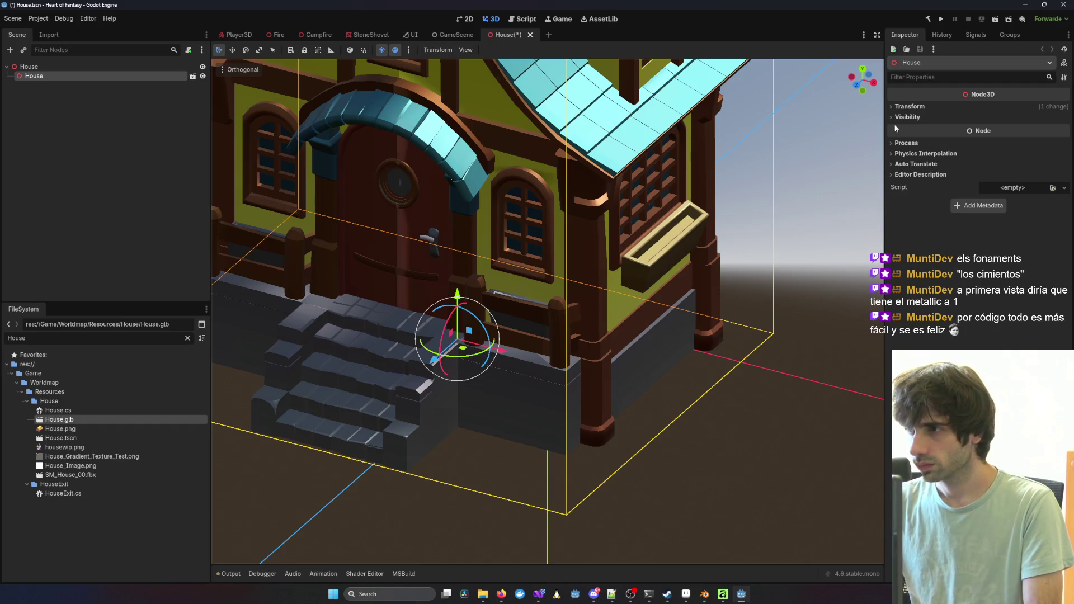
{"action": "left_click", "coordinate": [910, 107]}
{"action": "left_click", "coordinate": [924, 130]}
{"action": "type", "text": "0"}
{"action": "key", "text": "Tab"}
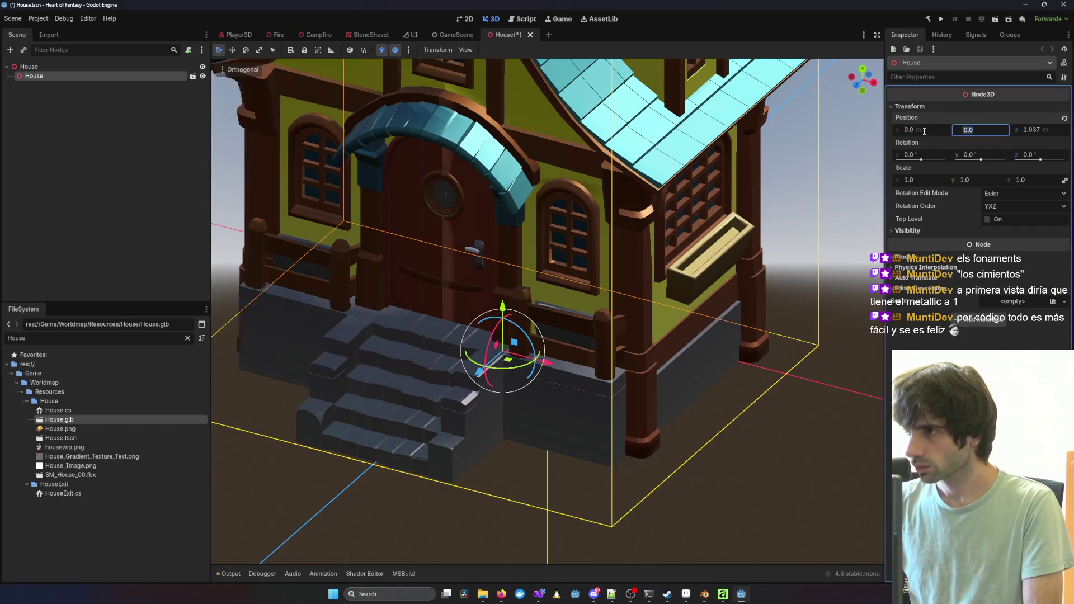
{"action": "key", "text": "Tab"}
{"action": "type", "text": "0"}
{"action": "key", "text": "Return"}
Step: Reselect the House instance node and bring up its context menu
{"action": "scroll", "coordinate": [547, 302], "scroll_direction": "down", "scroll_amount": 3}
{"action": "scroll", "coordinate": [548, 302], "scroll_direction": "down", "scroll_amount": 3}
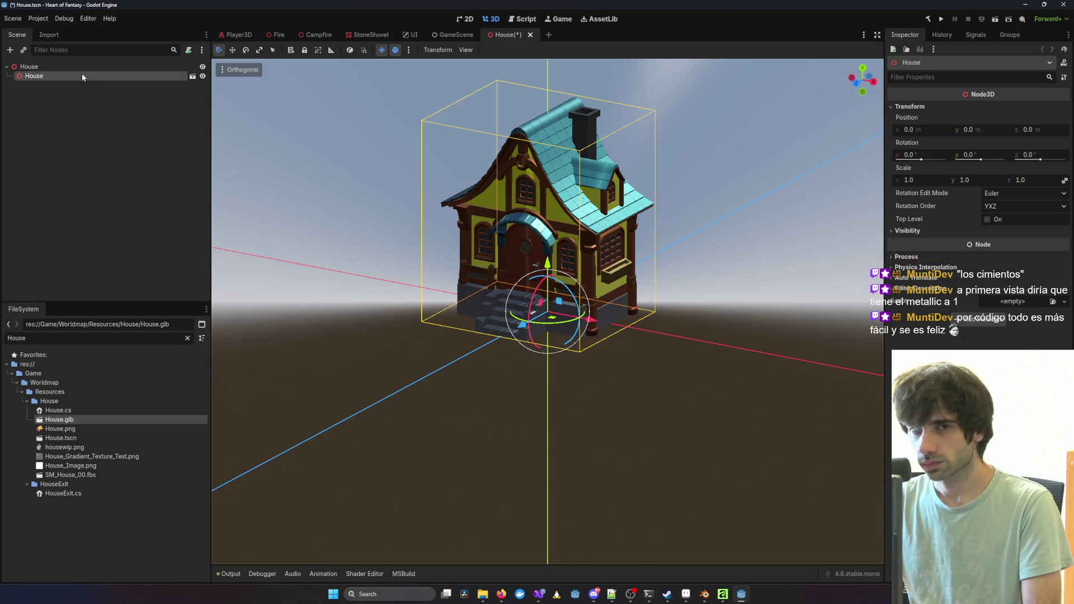
{"action": "left_click", "coordinate": [35, 75]}
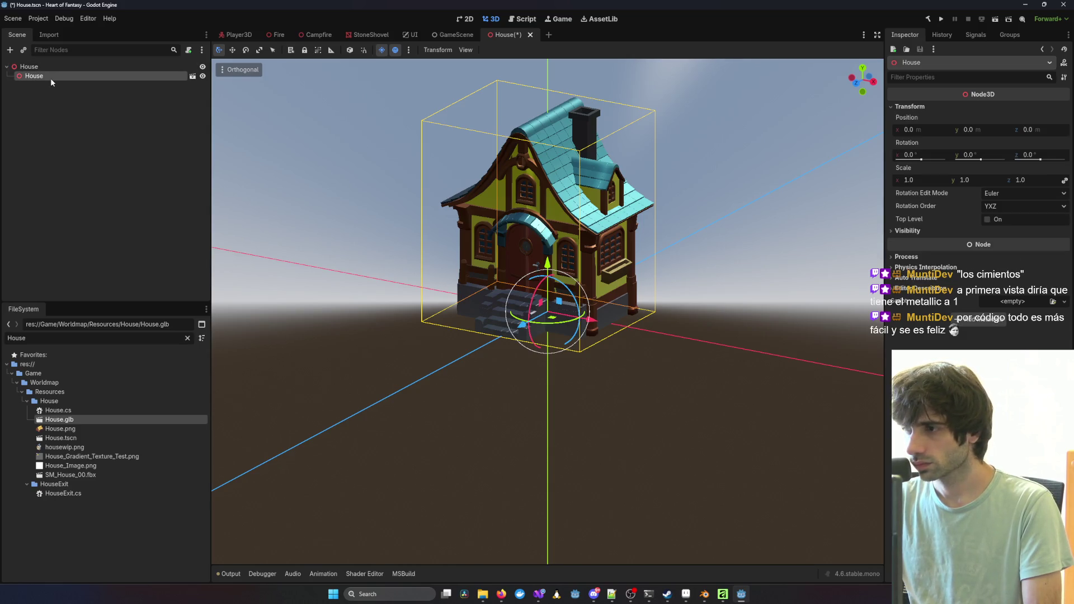
{"action": "right_click", "coordinate": [50, 79]}
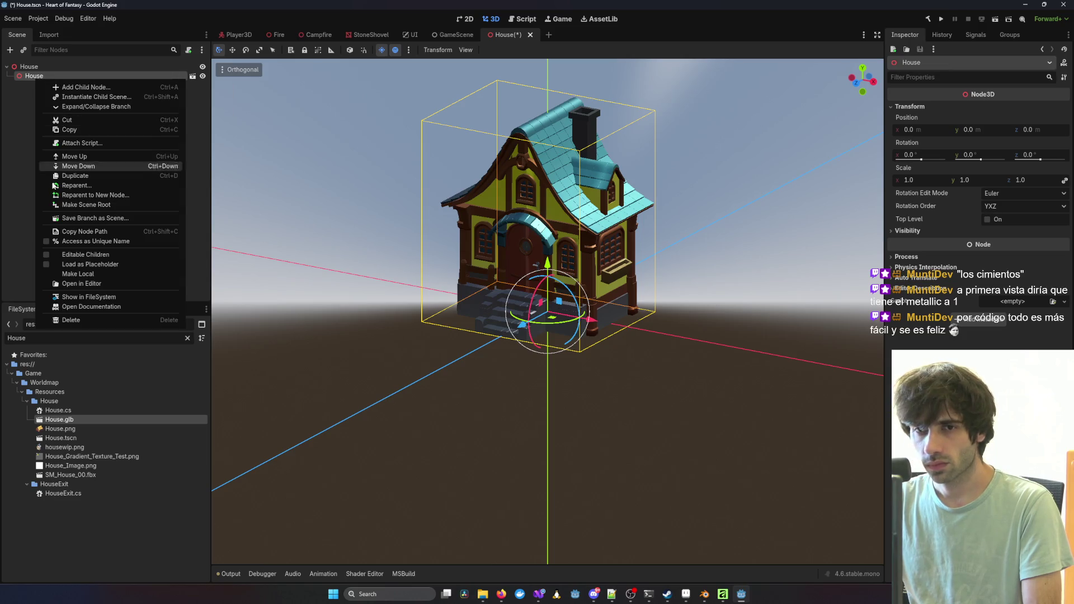
Step: Make the House model's children editable, select Piece_1_3 and expand its Surface Material Override slot
{"action": "left_click", "coordinate": [44, 254]}
{"action": "left_click", "coordinate": [109, 177]}
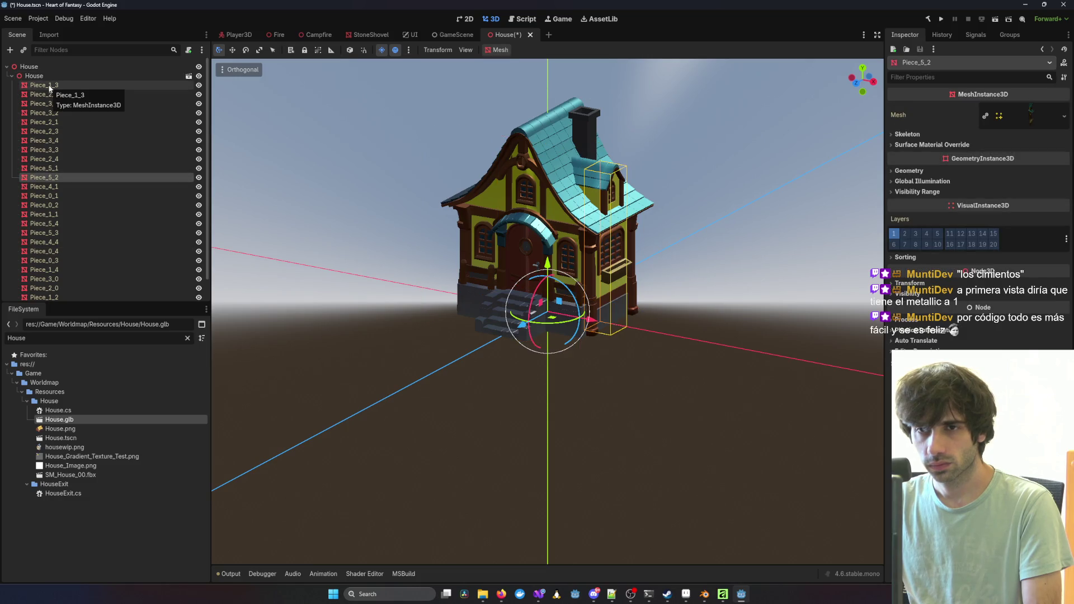
{"action": "left_click", "coordinate": [49, 87]}
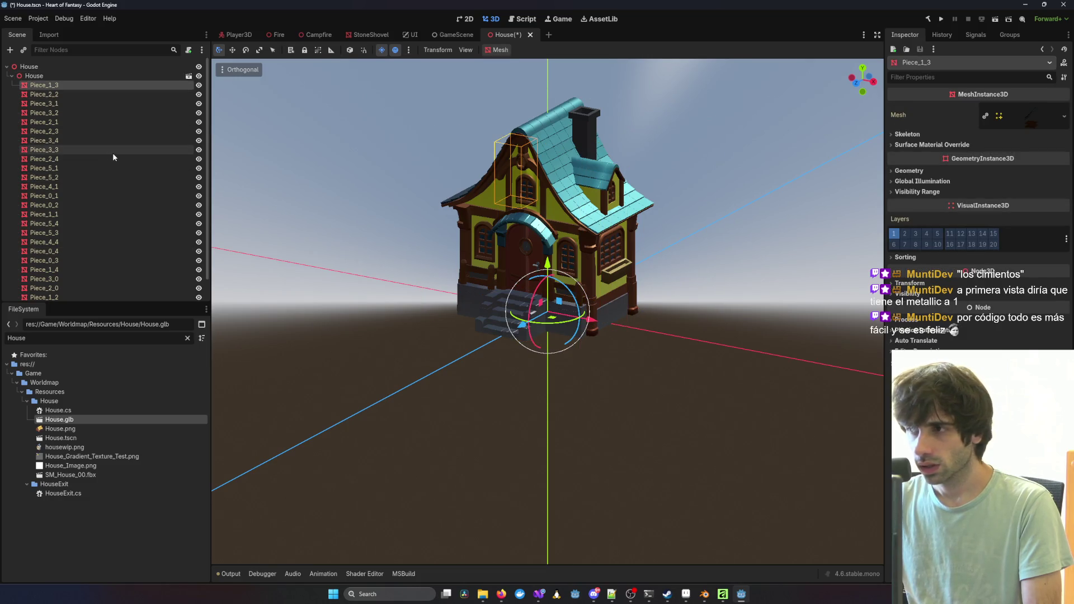
{"action": "left_click", "coordinate": [1034, 119]}
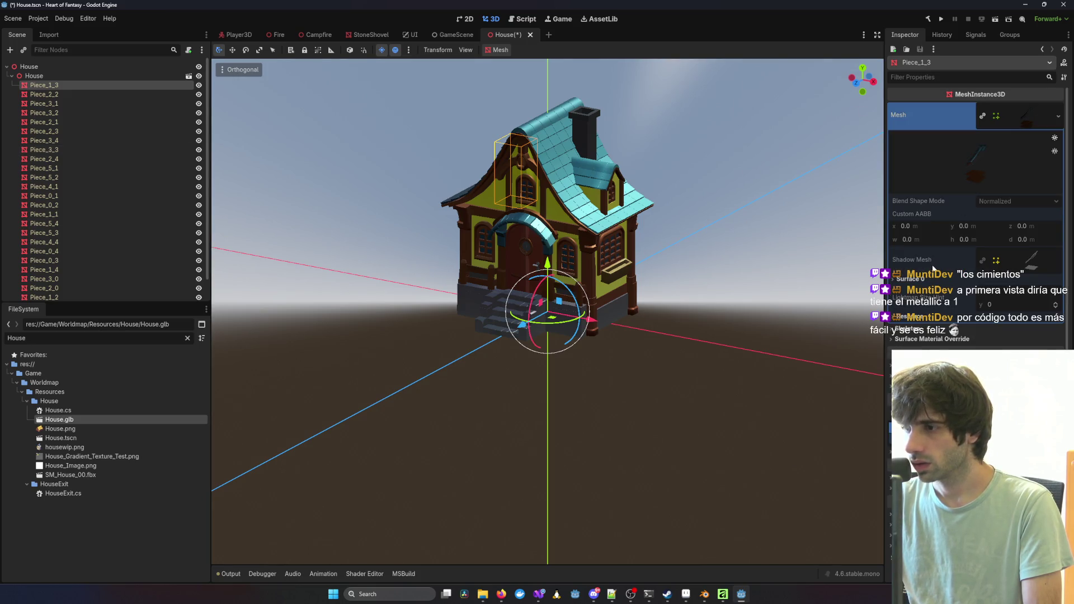
{"action": "left_click", "coordinate": [920, 339]}
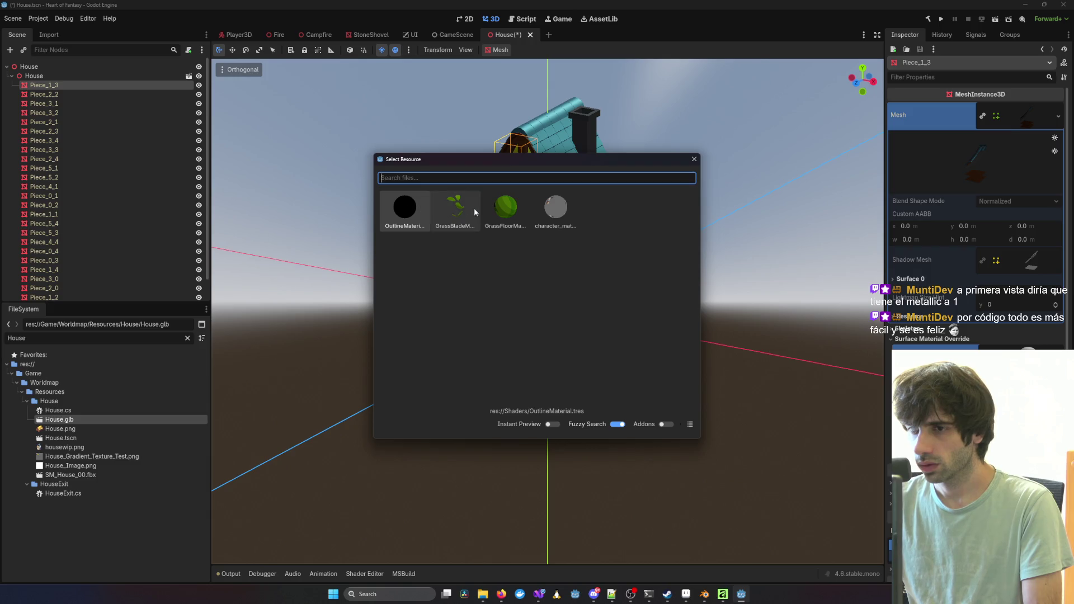
Step: Dismiss the material picker, leaving Piece_1_3's surface override empty
{"action": "key", "text": "Escape"}
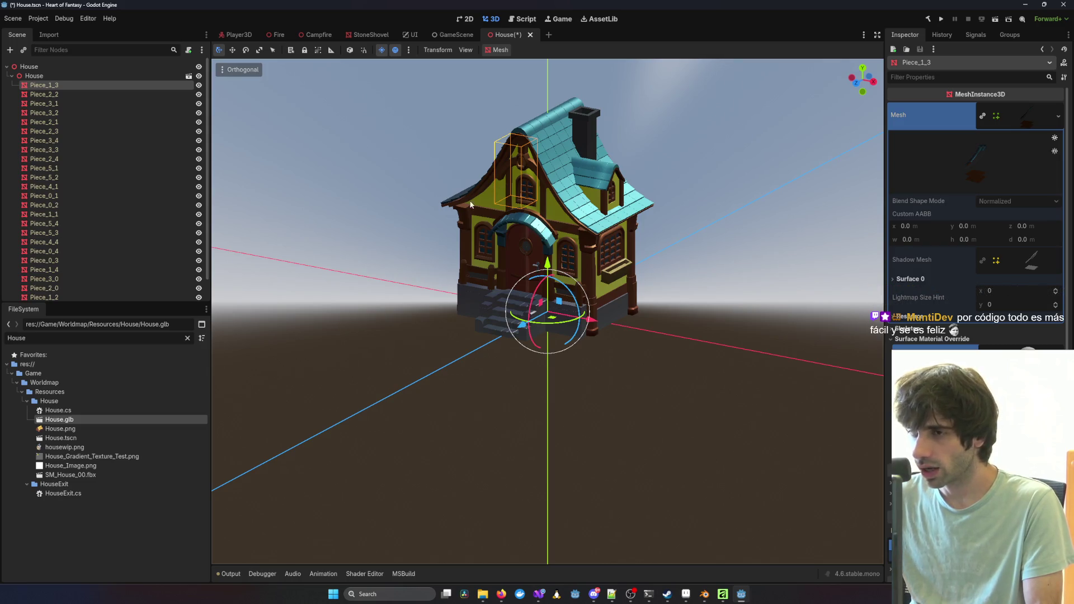
Step: Select the Piece_5_1 roof piece and orbit around it to view the chimney and front porch
{"action": "mouse_move", "coordinate": [470, 204]}
{"action": "left_mouse_down"}
{"action": "mouse_move", "coordinate": [614, 228]}
{"action": "mouse_move", "coordinate": [514, 230]}
{"action": "mouse_move", "coordinate": [373, 261]}
{"action": "mouse_move", "coordinate": [605, 263]}
{"action": "mouse_move", "coordinate": [708, 187]}
{"action": "left_mouse_up"}
{"action": "left_click", "coordinate": [614, 228]}
{"action": "scroll", "coordinate": [577, 226], "scroll_direction": "up", "scroll_amount": 5}
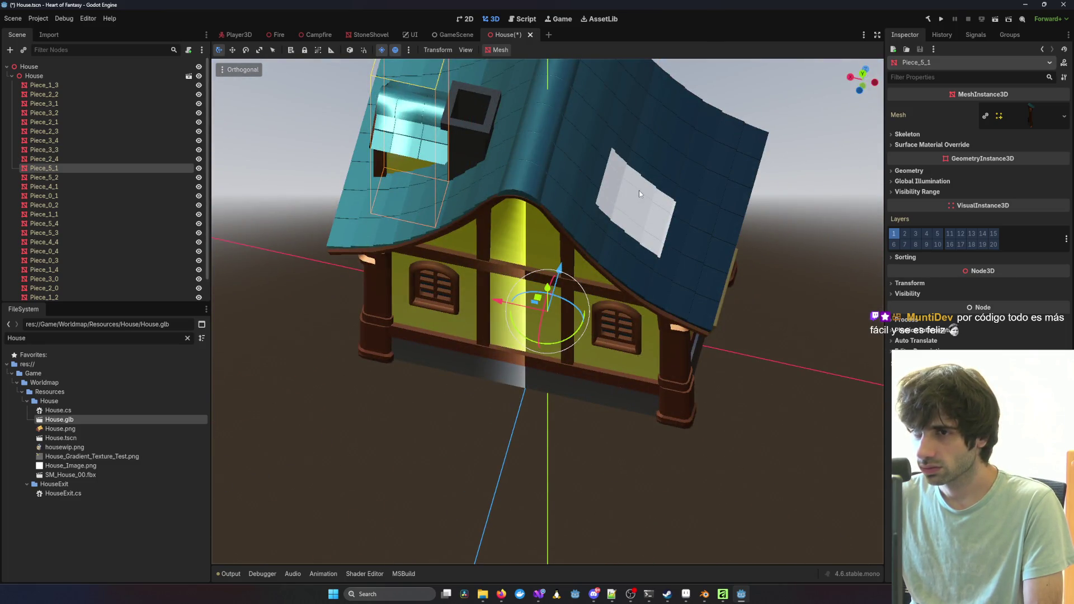
{"action": "mouse_move", "coordinate": [639, 190]}
{"action": "left_mouse_down"}
{"action": "mouse_move", "coordinate": [523, 240]}
{"action": "mouse_move", "coordinate": [331, 210]}
{"action": "mouse_move", "coordinate": [412, 210]}
{"action": "mouse_move", "coordinate": [781, 374]}
{"action": "left_mouse_up"}
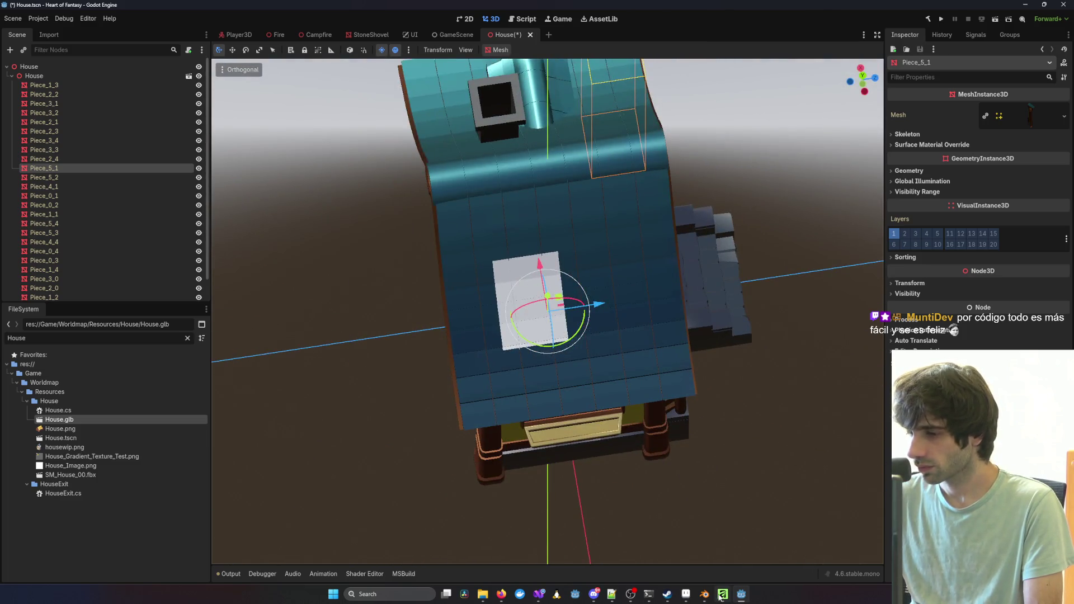
Step: Inspect the house roof from above in Blender, then return to Godot and reselect Piece_1_3
{"action": "mouse_move", "coordinate": [704, 594]}
{"action": "left_click", "coordinate": [663, 551]}
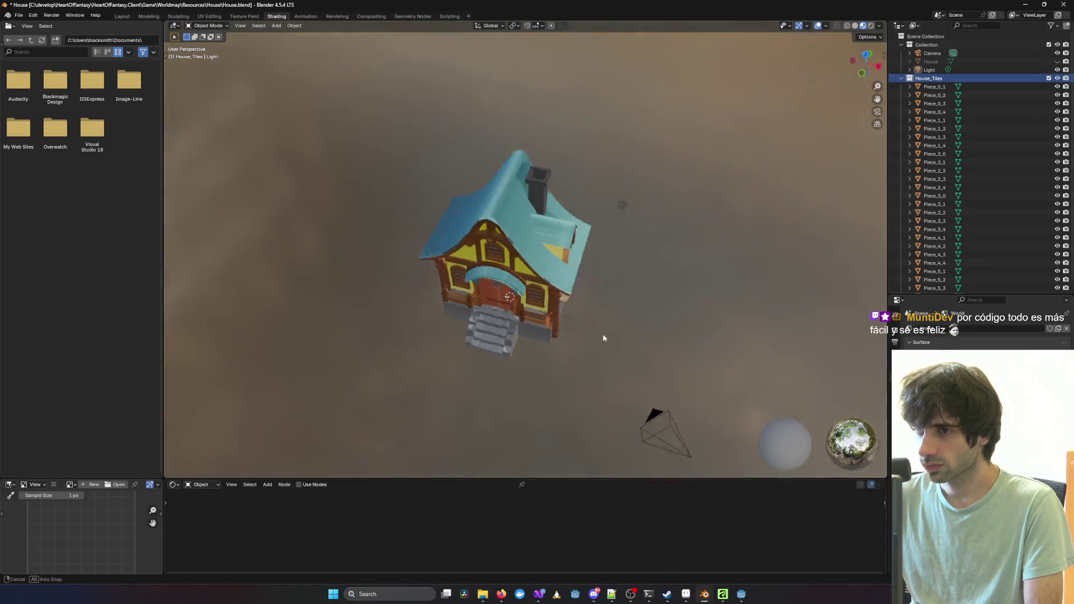
{"action": "mouse_move", "coordinate": [603, 338]}
{"action": "left_mouse_down"}
{"action": "mouse_move", "coordinate": [503, 350]}
{"action": "mouse_move", "coordinate": [714, 330]}
{"action": "left_mouse_up"}
{"action": "scroll", "coordinate": [588, 230], "scroll_direction": "up", "scroll_amount": 3}
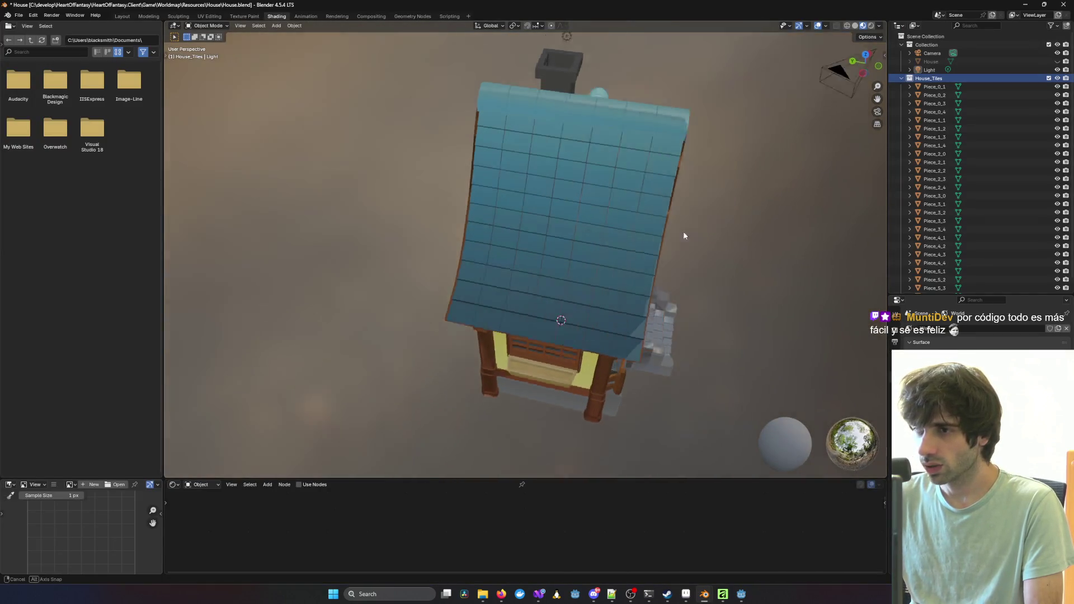
{"action": "mouse_move", "coordinate": [683, 236]}
{"action": "left_mouse_down"}
{"action": "mouse_move", "coordinate": [541, 274]}
{"action": "mouse_move", "coordinate": [367, 240]}
{"action": "mouse_move", "coordinate": [504, 263]}
{"action": "mouse_move", "coordinate": [619, 256]}
{"action": "mouse_move", "coordinate": [643, 235]}
{"action": "mouse_move", "coordinate": [680, 232]}
{"action": "mouse_move", "coordinate": [654, 228]}
{"action": "left_mouse_up"}
{"action": "key", "text": "alt+Tab"}
{"action": "left_click", "coordinate": [567, 286]}
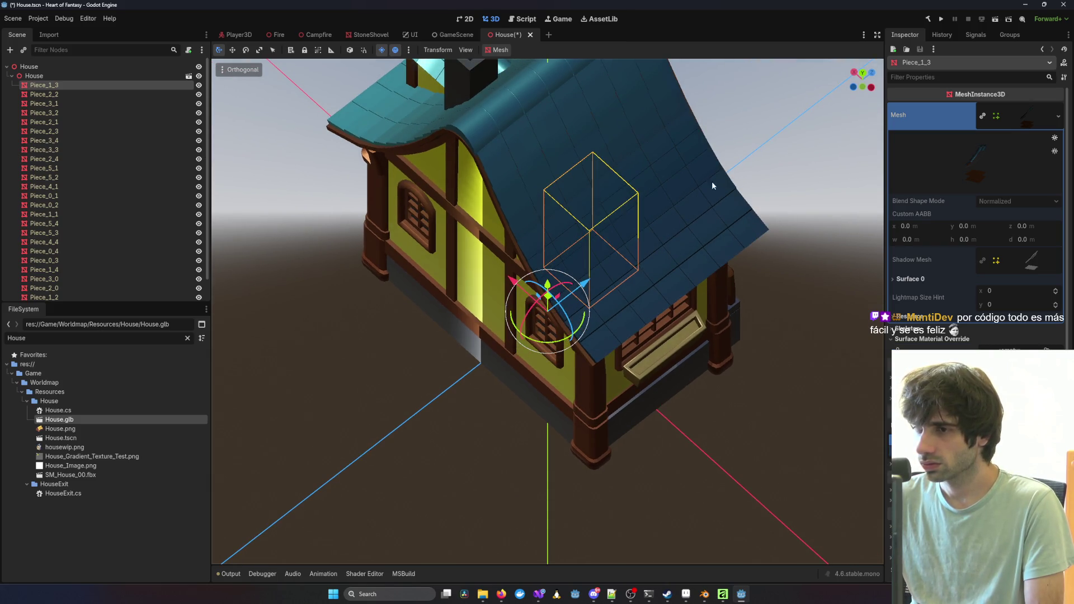
{"action": "left_click", "coordinate": [645, 212]}
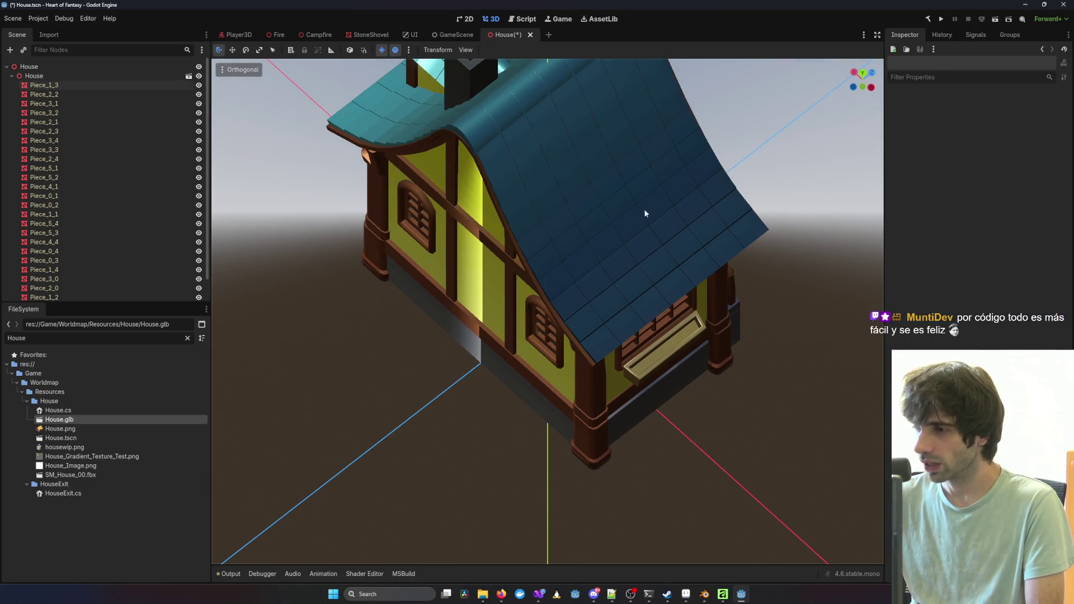
{"action": "left_click", "coordinate": [52, 87]}
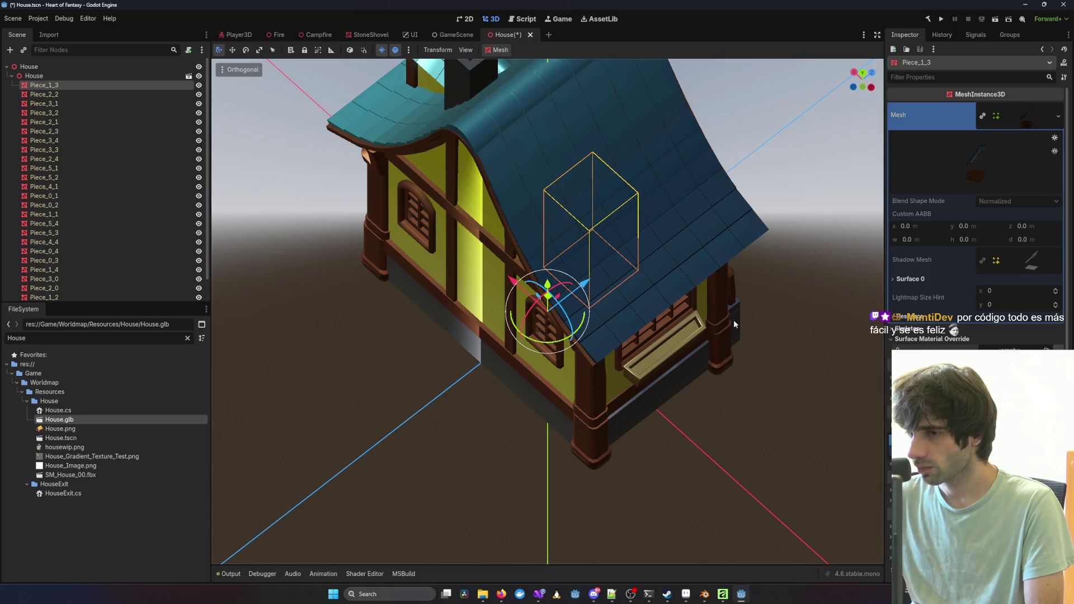
{"action": "left_click", "coordinate": [422, 340]}
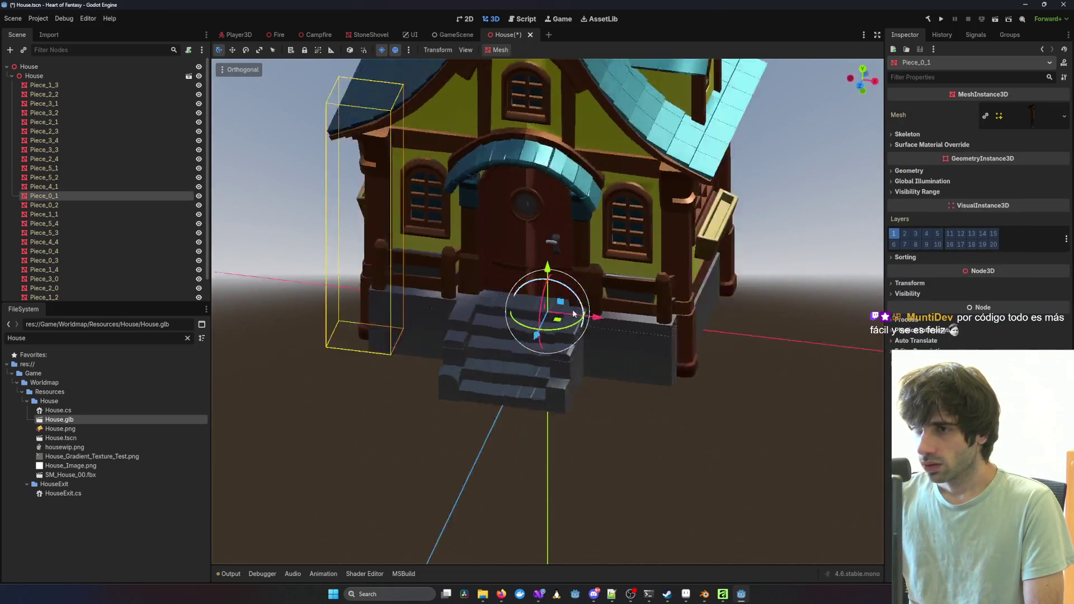
{"action": "left_click", "coordinate": [706, 596]}
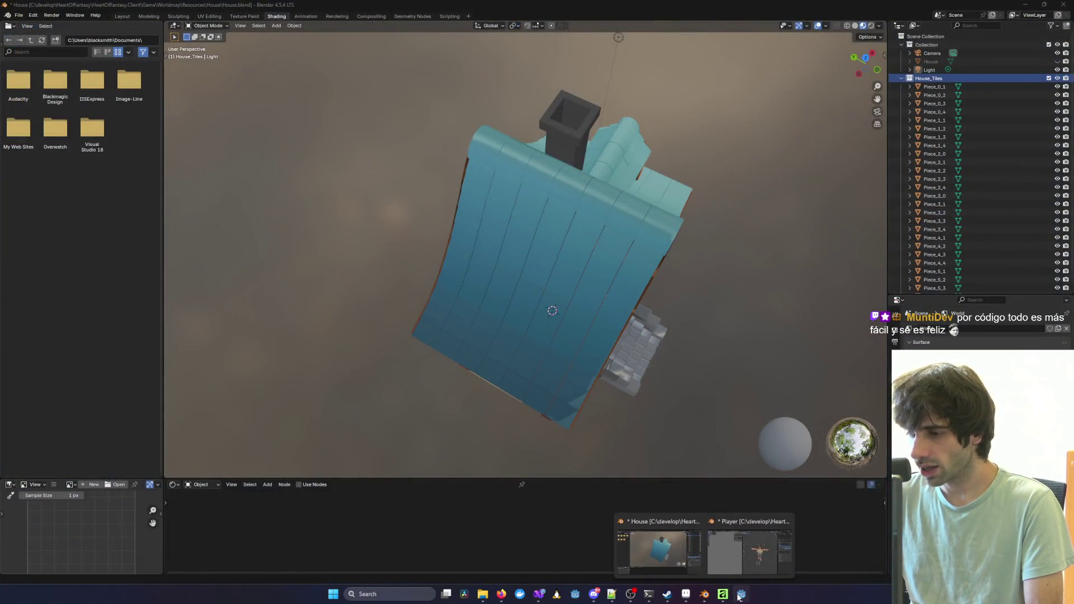
{"action": "left_click", "coordinate": [742, 594]}
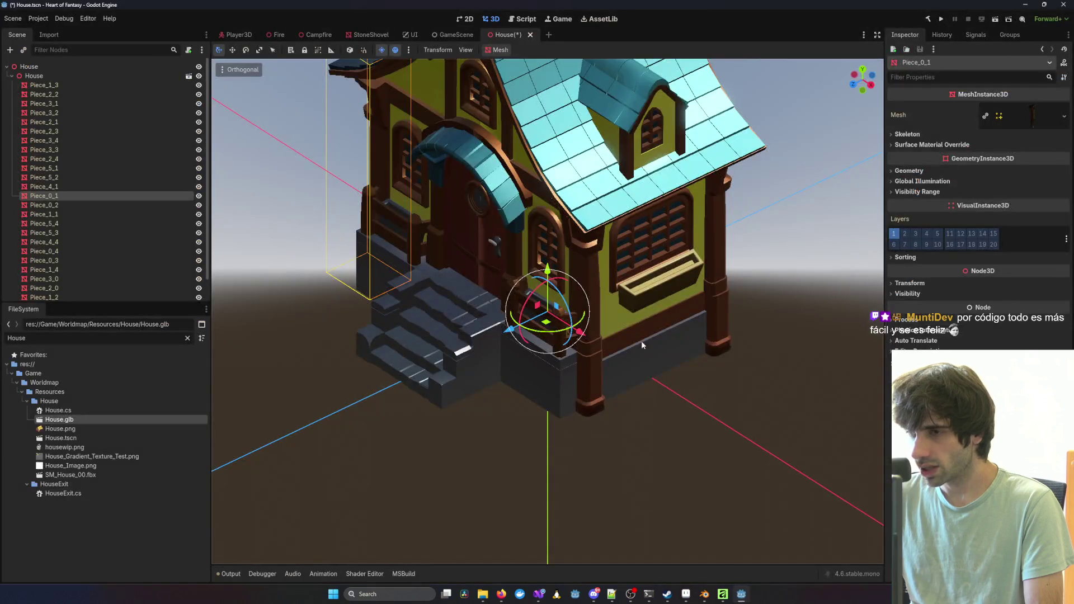
{"action": "mouse_move", "coordinate": [539, 594]}
{"action": "mouse_move", "coordinate": [783, 541]}
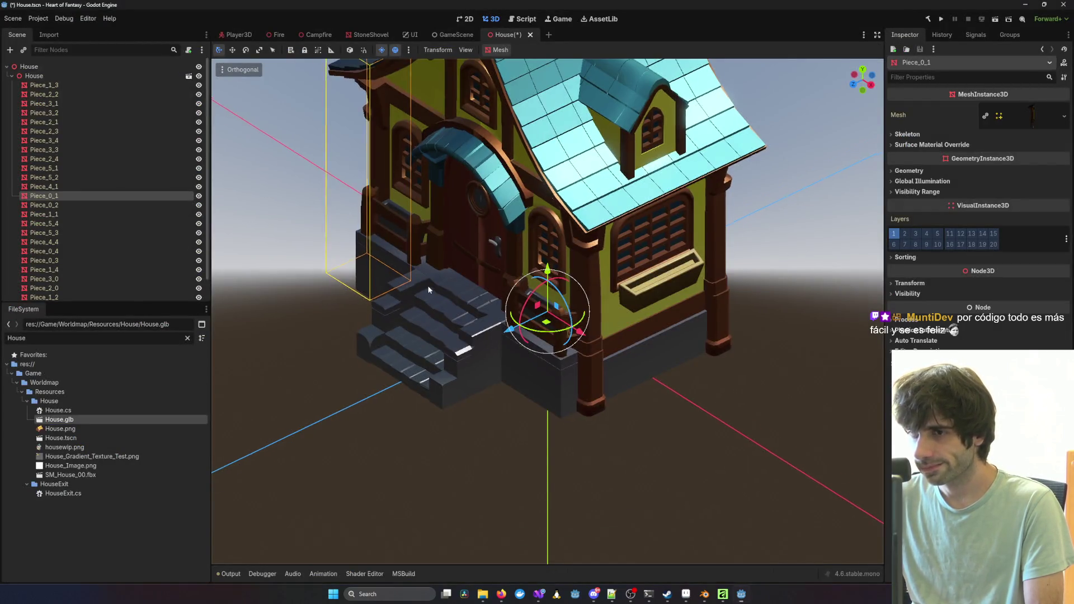
{"action": "mouse_move", "coordinate": [428, 290]}
{"action": "left_mouse_down"}
{"action": "mouse_move", "coordinate": [512, 264]}
{"action": "mouse_move", "coordinate": [650, 289]}
{"action": "mouse_move", "coordinate": [519, 244]}
{"action": "mouse_move", "coordinate": [456, 243]}
{"action": "mouse_move", "coordinate": [422, 260]}
{"action": "mouse_move", "coordinate": [521, 212]}
{"action": "left_mouse_up"}
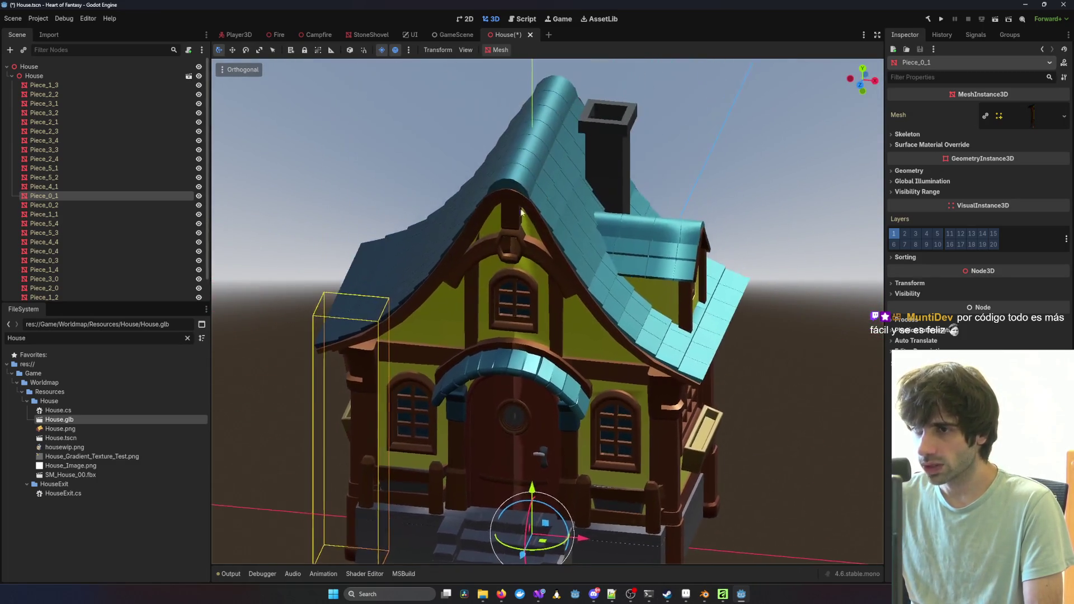
{"action": "scroll", "coordinate": [510, 469], "scroll_direction": "up", "scroll_amount": 5}
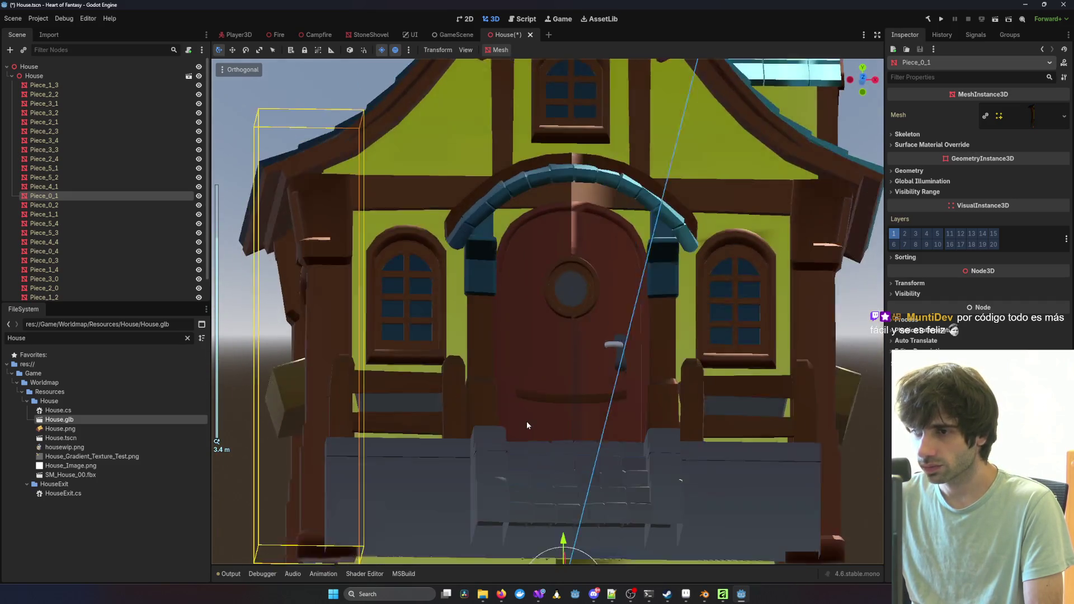
{"action": "mouse_move", "coordinate": [526, 421]}
{"action": "left_mouse_down"}
{"action": "mouse_move", "coordinate": [467, 434]}
{"action": "mouse_move", "coordinate": [560, 417]}
{"action": "mouse_move", "coordinate": [656, 351]}
{"action": "left_mouse_up"}
{"action": "scroll", "coordinate": [560, 417], "scroll_direction": "down", "scroll_amount": 5}
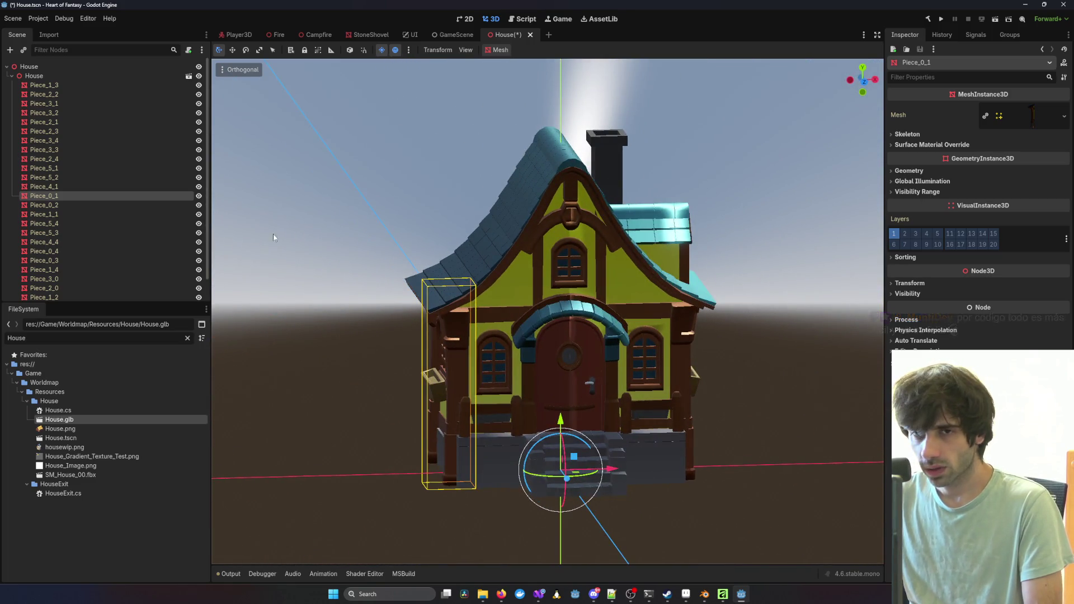
{"action": "left_click", "coordinate": [44, 85]}
{"action": "left_click", "coordinate": [45, 195]}
{"action": "scroll", "coordinate": [205, 242], "scroll_direction": "up", "scroll_amount": 2}
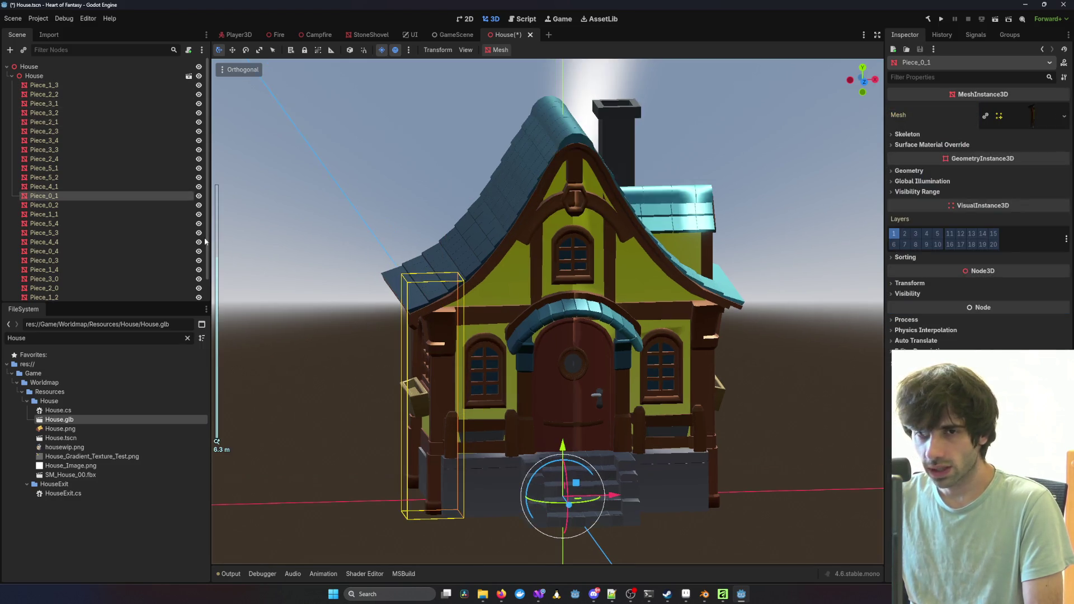
{"action": "left_click_drag", "start_coordinate": [392, 302], "coordinate": [554, 299]}
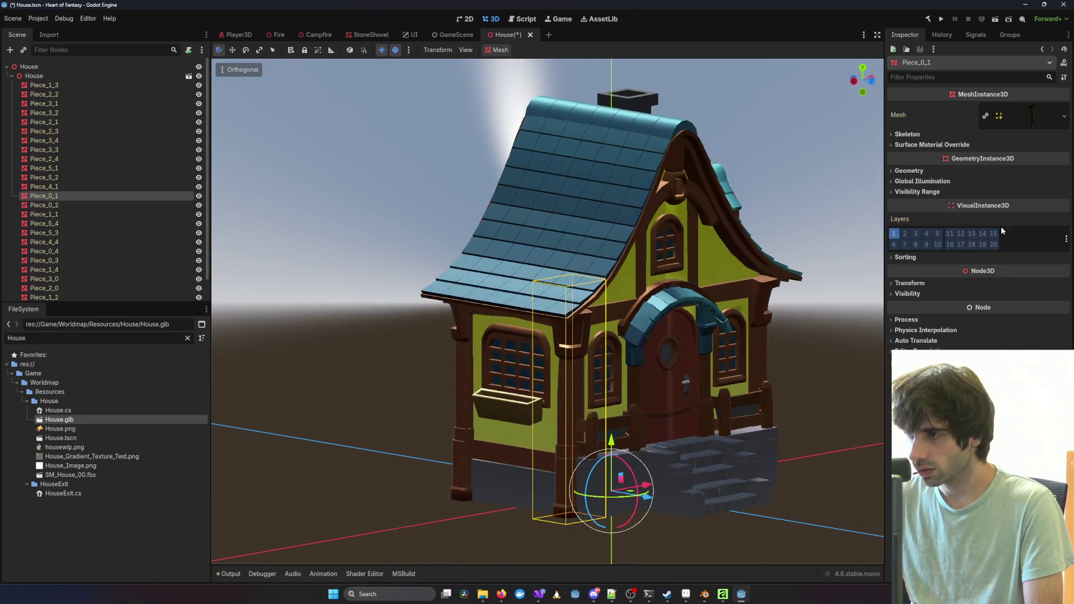
Step: Give Piece_0_1's surface material override slot 0 a new ShaderMaterial
{"action": "left_click", "coordinate": [920, 145]}
{"action": "left_click", "coordinate": [1062, 157]}
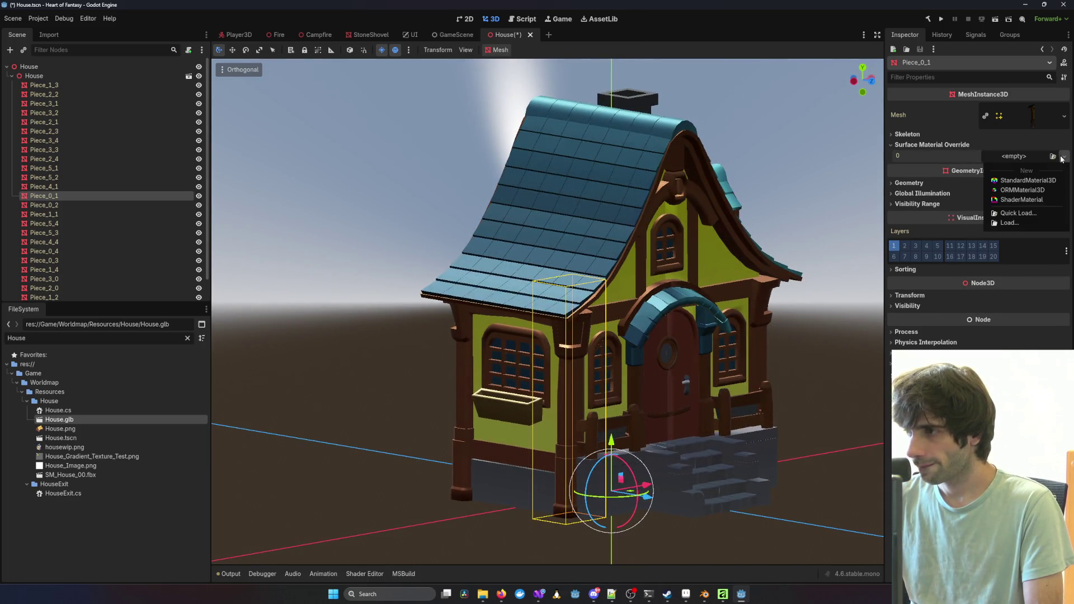
{"action": "left_click", "coordinate": [1031, 203]}
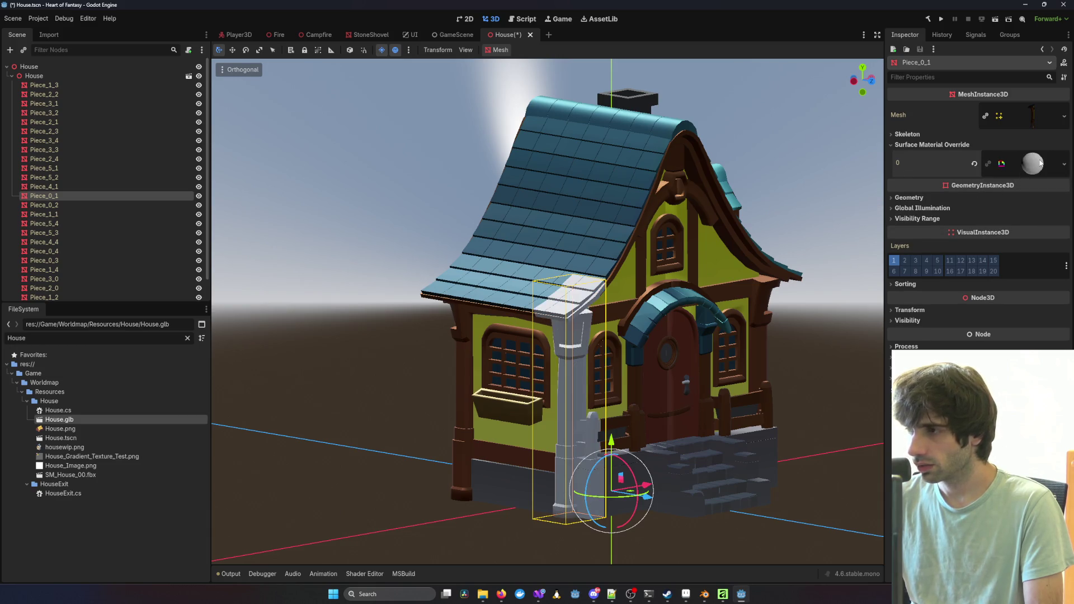
{"action": "left_click", "coordinate": [1039, 163]}
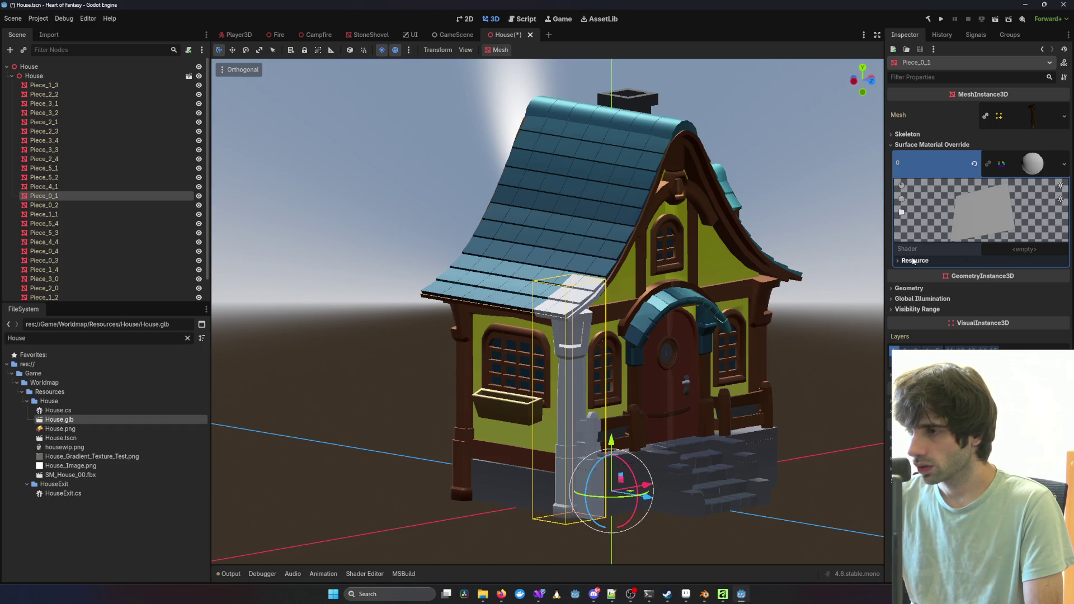
Step: Save House.tscn, close it and reopen it for editing
{"action": "key", "text": "ctrl+s"}
{"action": "left_click", "coordinate": [456, 34]}
{"action": "middle_click", "coordinate": [513, 36]}
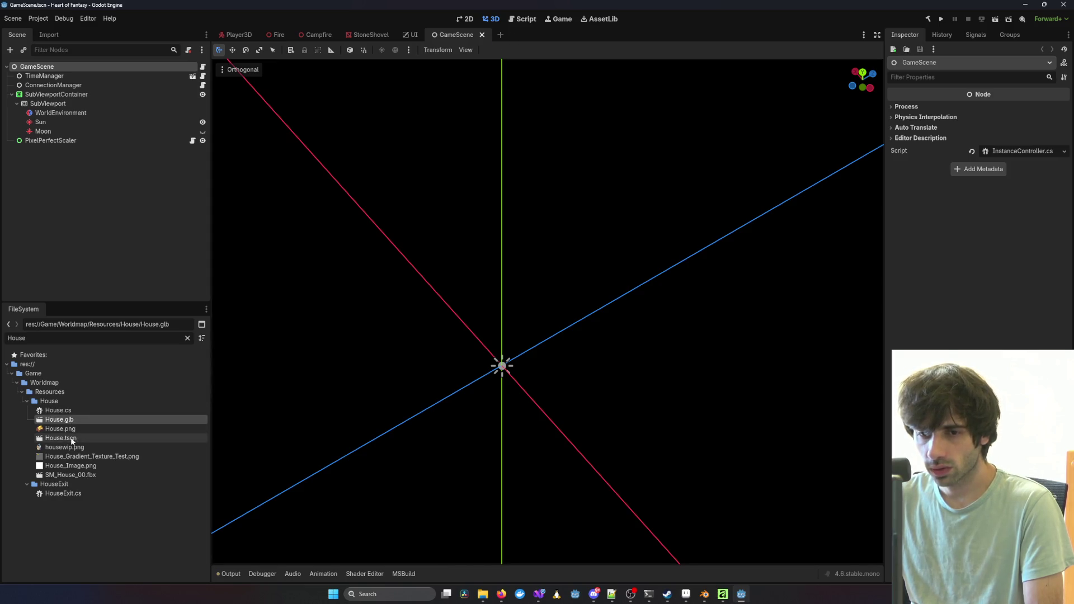
{"action": "double_click", "coordinate": [72, 438]}
Step: Quick Load ToonShader.gdshader, searching 'toon', as the material's shader
{"action": "left_click", "coordinate": [1028, 250]}
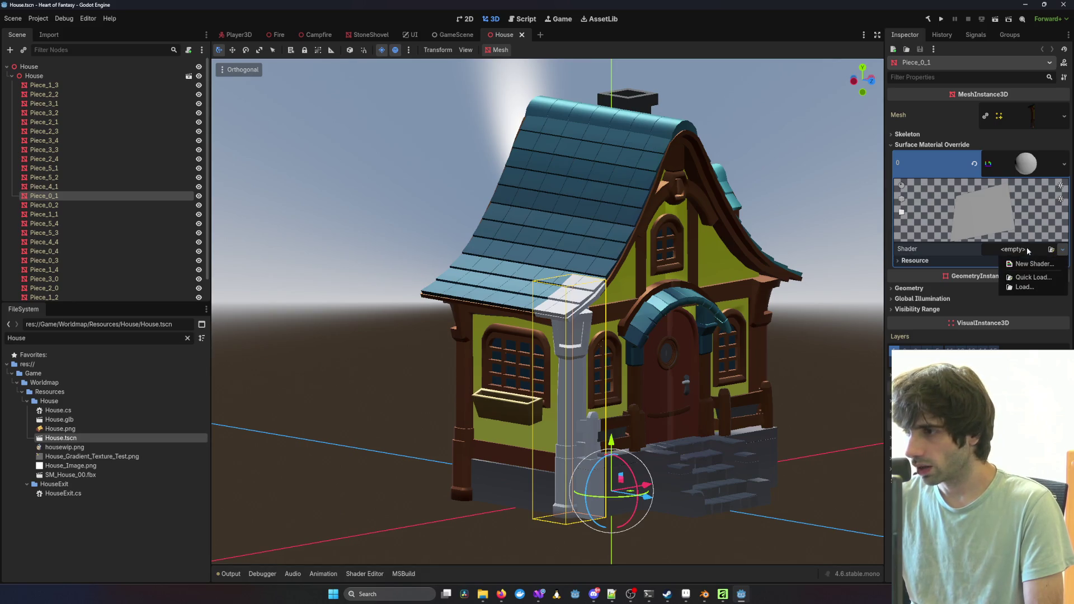
{"action": "left_click", "coordinate": [1033, 278]}
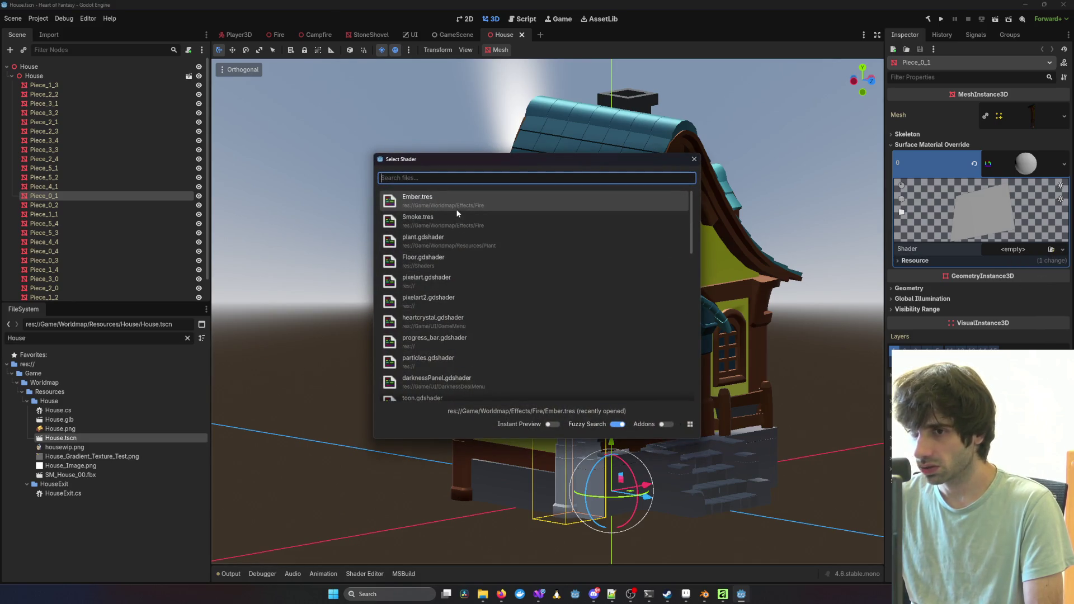
{"action": "type", "text": "toon"}
{"action": "key", "text": "Return"}
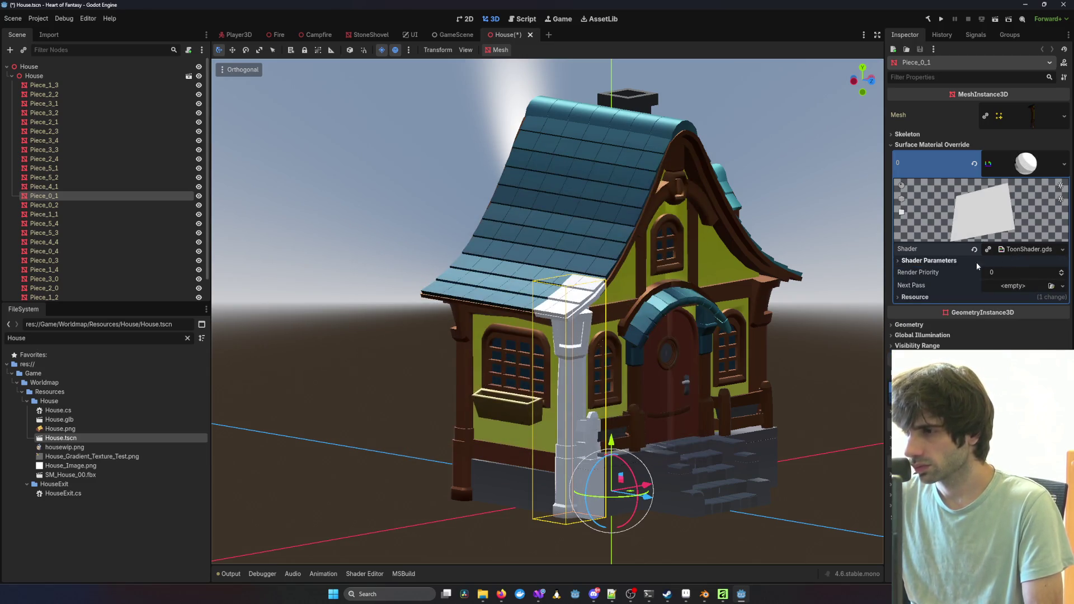
Step: Expand the toon shader parameters and browse available Albedo textures without choosing one
{"action": "left_click", "coordinate": [928, 261]}
{"action": "left_click", "coordinate": [1013, 272]}
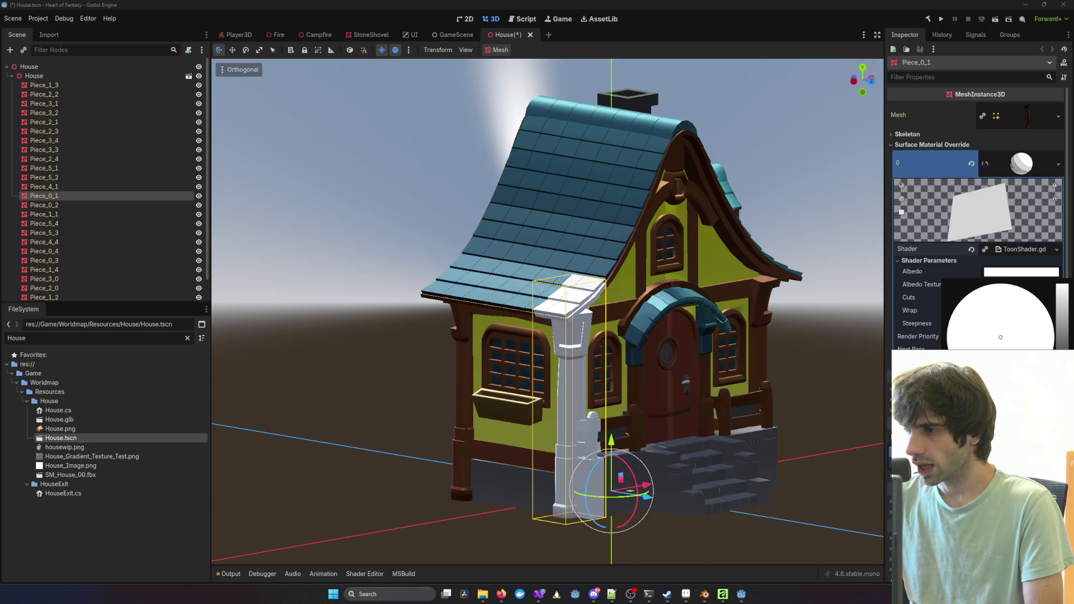
{"action": "left_click", "coordinate": [913, 296]}
{"action": "left_click", "coordinate": [1056, 285]}
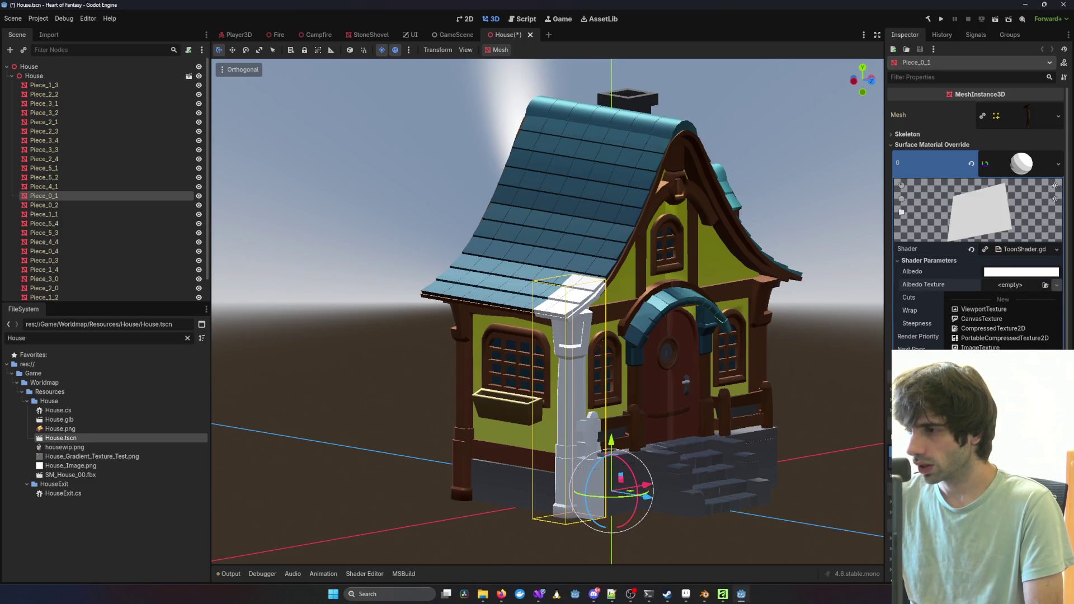
{"action": "left_click", "coordinate": [984, 525]}
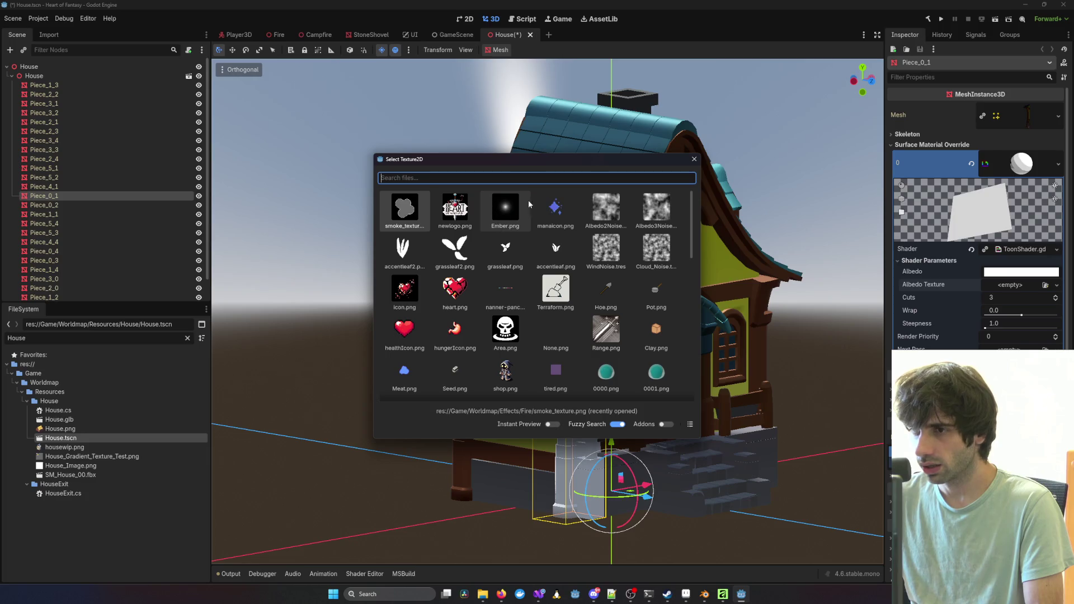
{"action": "scroll", "coordinate": [545, 285], "scroll_direction": "down", "scroll_amount": 5}
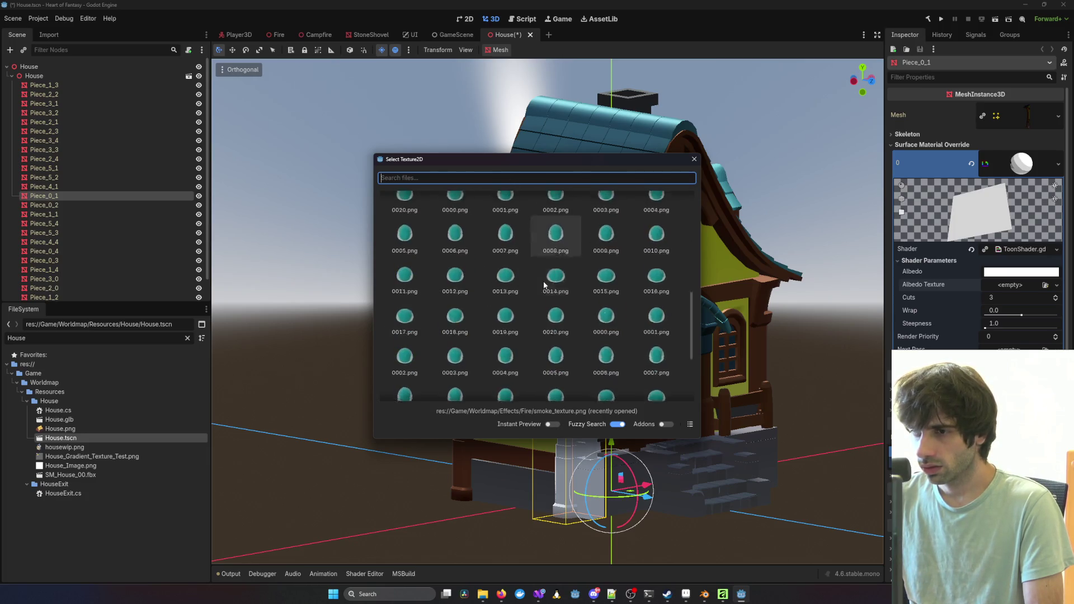
{"action": "scroll", "coordinate": [542, 285], "scroll_direction": "up", "scroll_amount": 5}
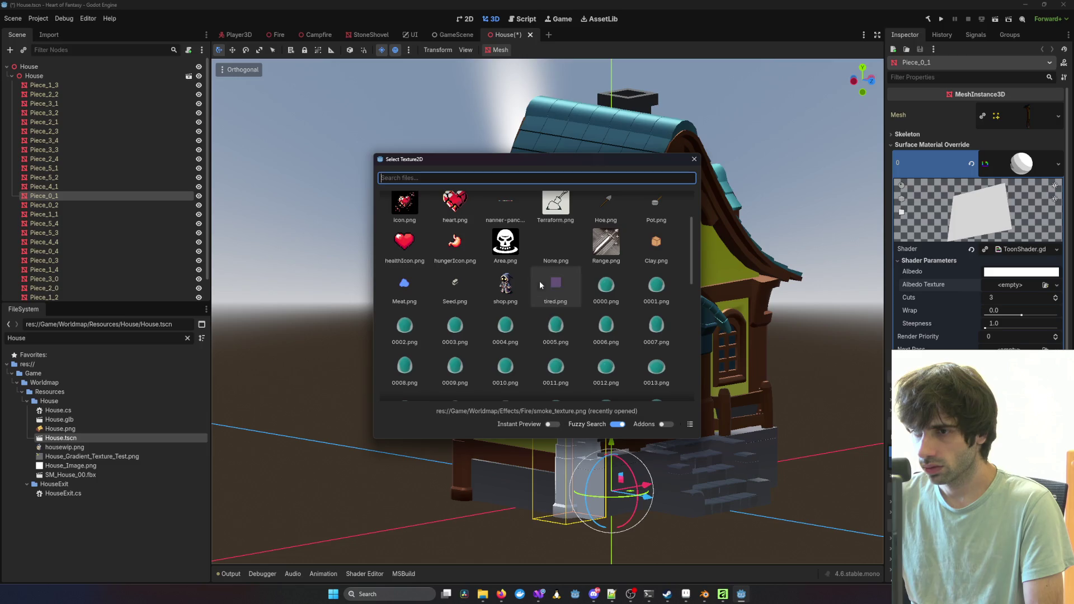
{"action": "scroll", "coordinate": [507, 288], "scroll_direction": "up", "scroll_amount": 2}
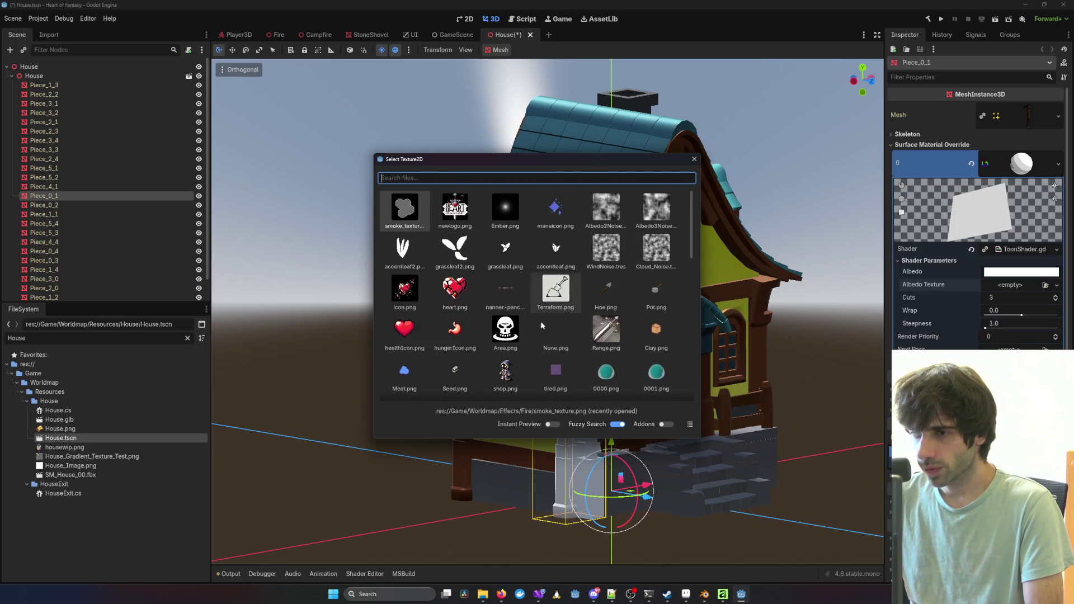
{"action": "scroll", "coordinate": [453, 355], "scroll_direction": "down", "scroll_amount": 1}
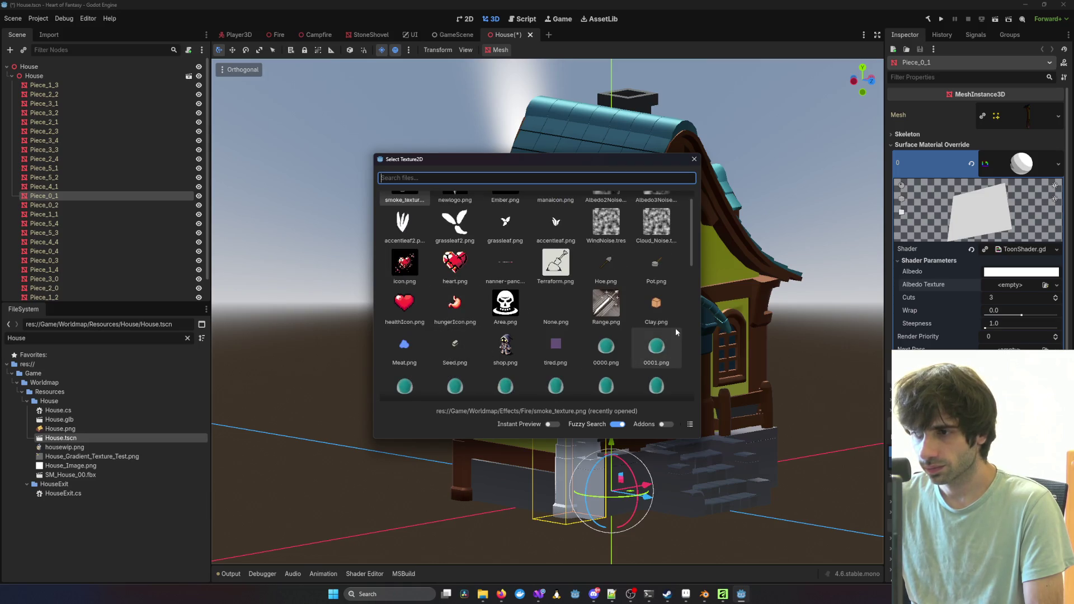
{"action": "scroll", "coordinate": [660, 224], "scroll_direction": "up", "scroll_amount": 1}
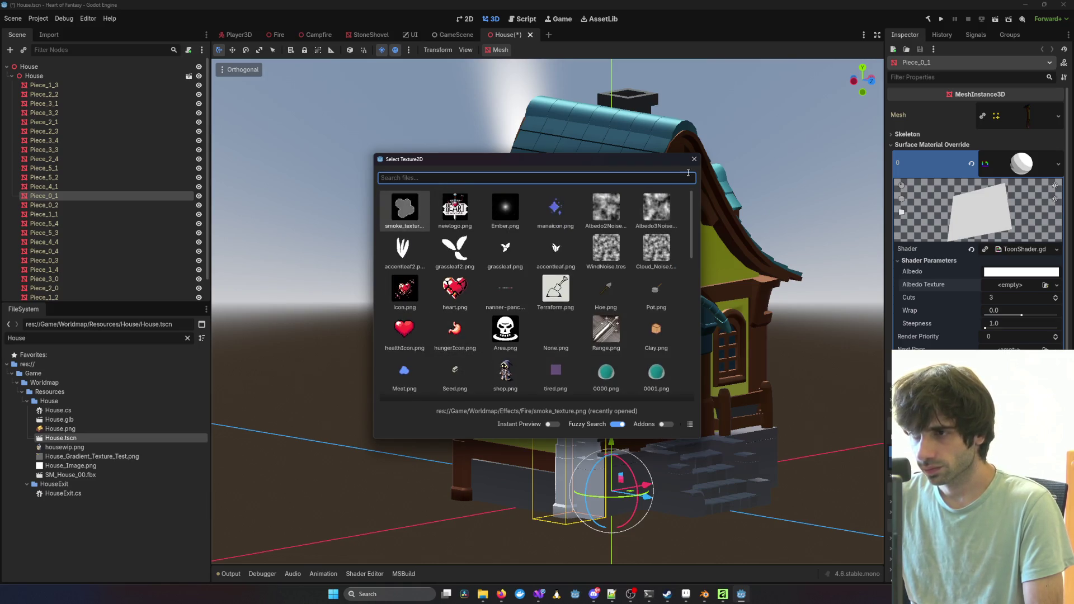
{"action": "left_click", "coordinate": [694, 159]}
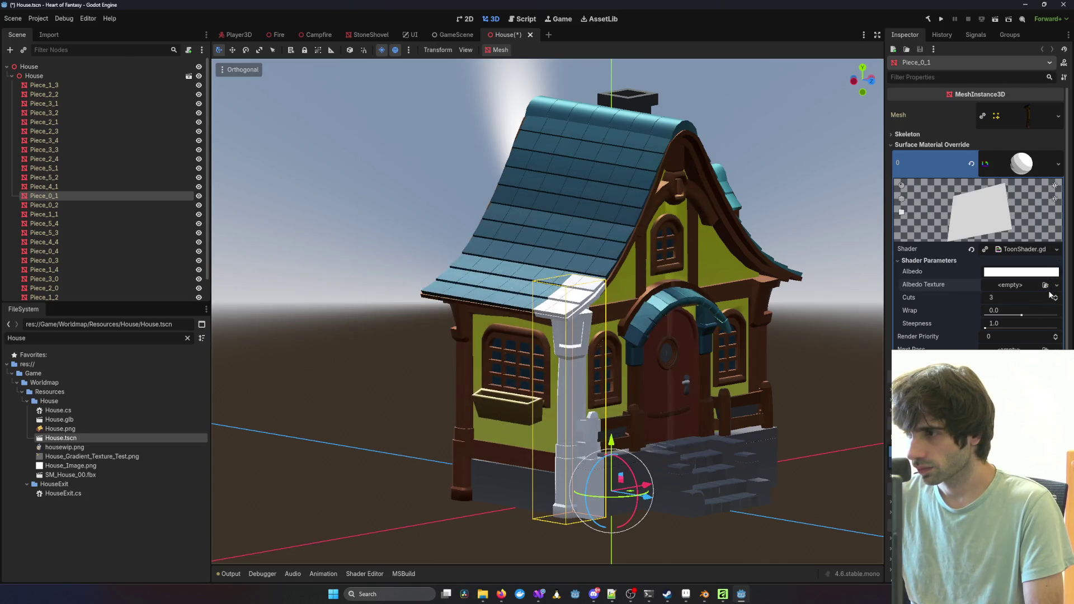
Step: Quick Load the Gradient texture, searching 'Te', as the Albedo Texture
{"action": "left_click", "coordinate": [1057, 285]}
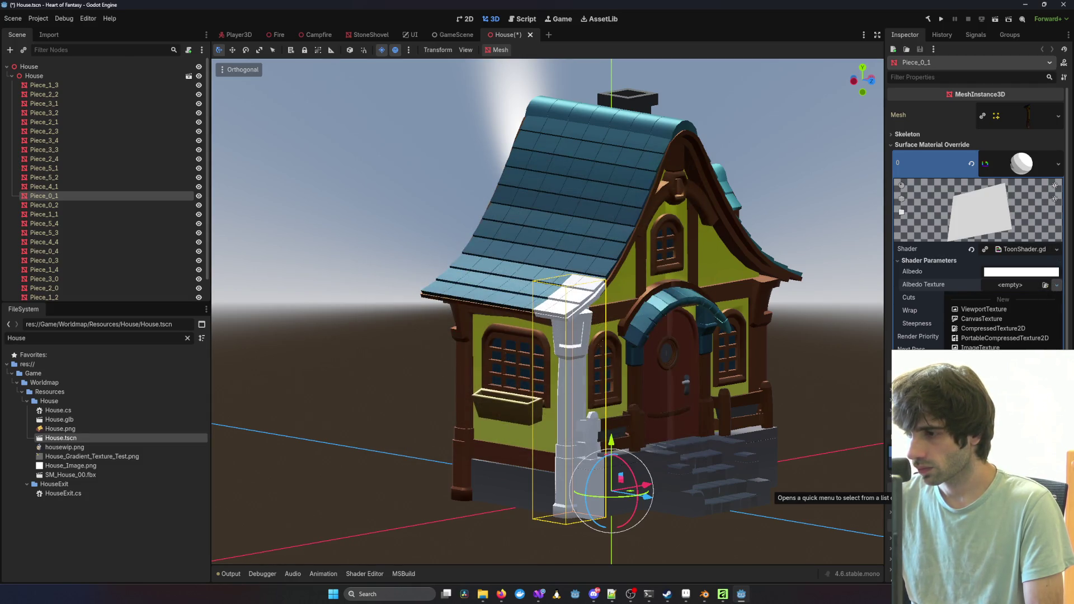
{"action": "left_click", "coordinate": [995, 488]}
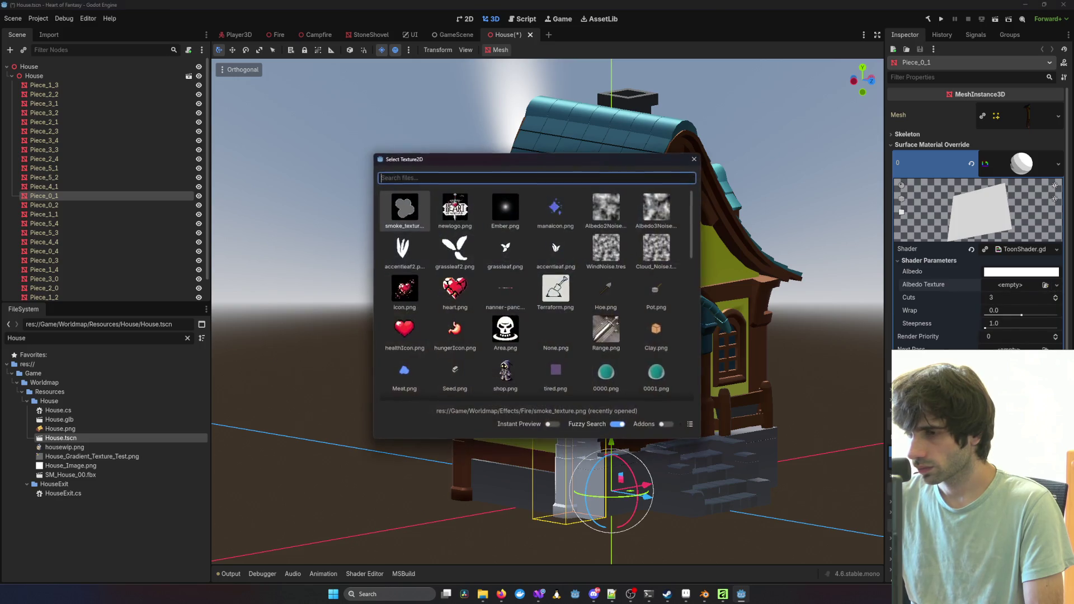
{"action": "type", "text": "Te"}
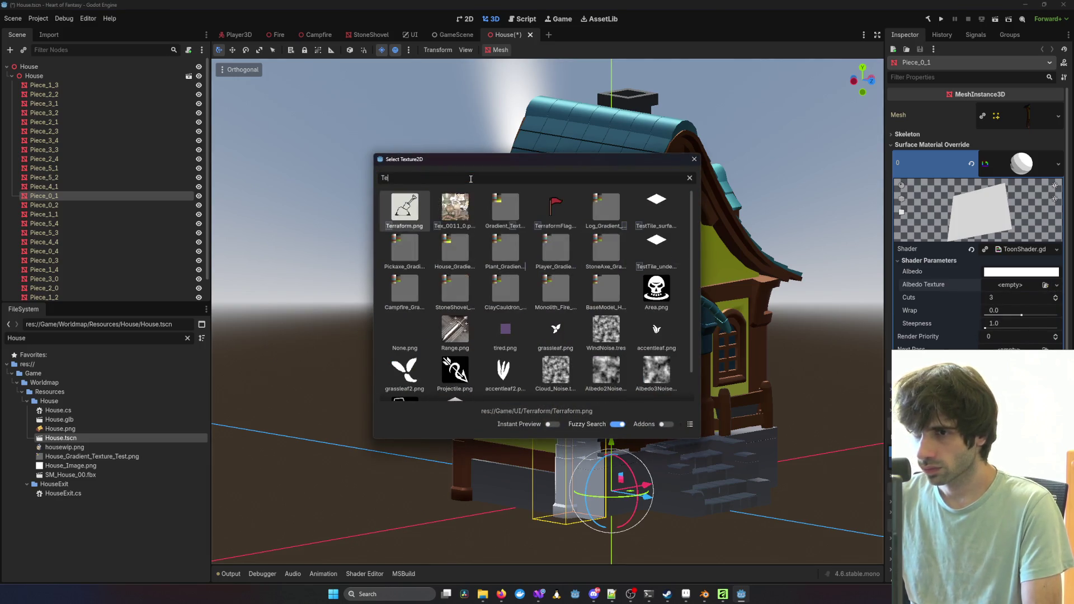
{"action": "double_click", "coordinate": [489, 216]}
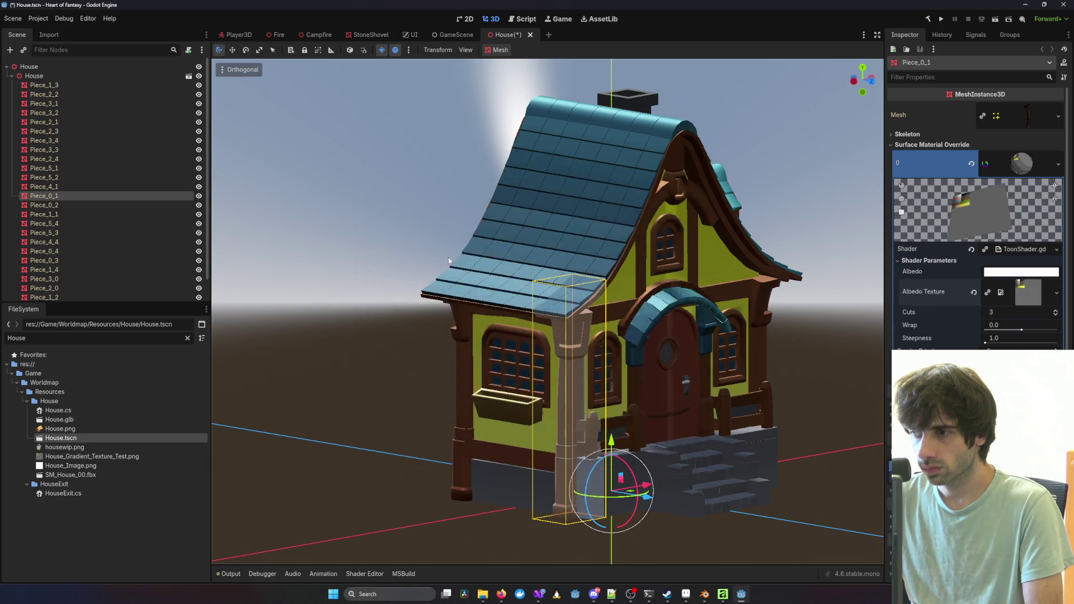
Step: Reselect Piece_0_1 and tint its toon shader albedo light grey
{"action": "left_click", "coordinate": [763, 228]}
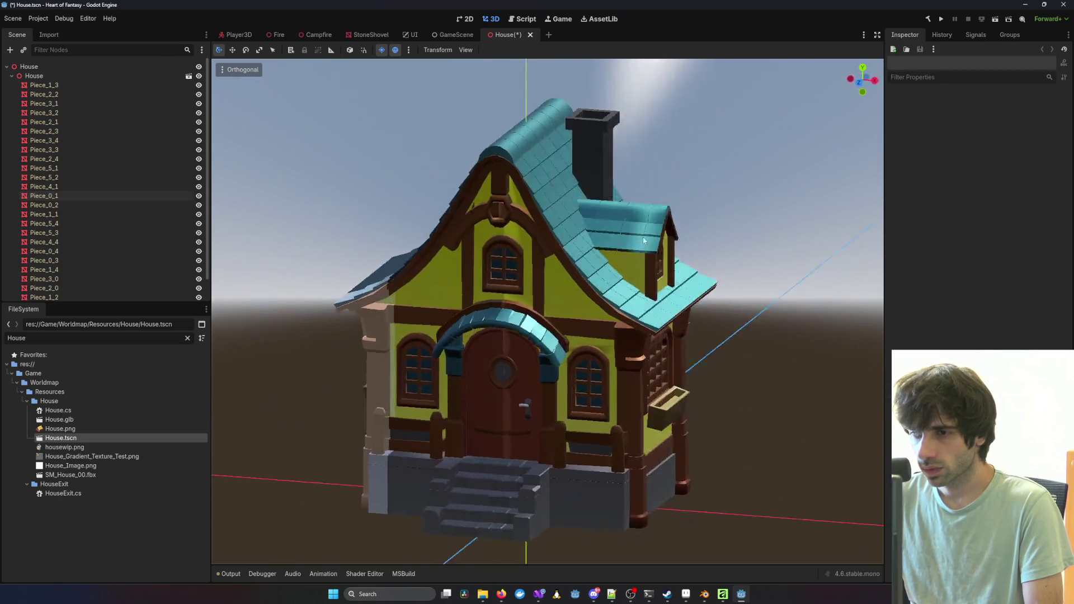
{"action": "mouse_move", "coordinate": [708, 262]}
{"action": "left_mouse_down"}
{"action": "mouse_move", "coordinate": [713, 228]}
{"action": "mouse_move", "coordinate": [757, 227]}
{"action": "left_mouse_up"}
{"action": "mouse_move", "coordinate": [756, 227]}
{"action": "left_mouse_down"}
{"action": "mouse_move", "coordinate": [640, 227]}
{"action": "mouse_move", "coordinate": [677, 247]}
{"action": "mouse_move", "coordinate": [666, 279]}
{"action": "left_mouse_up"}
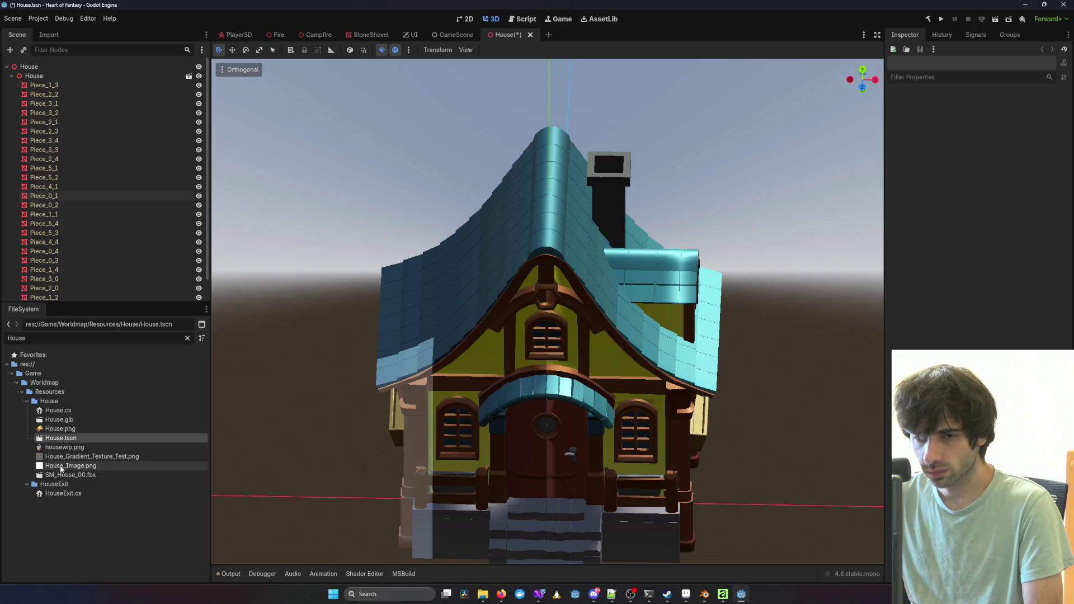
{"action": "left_click", "coordinate": [44, 196]}
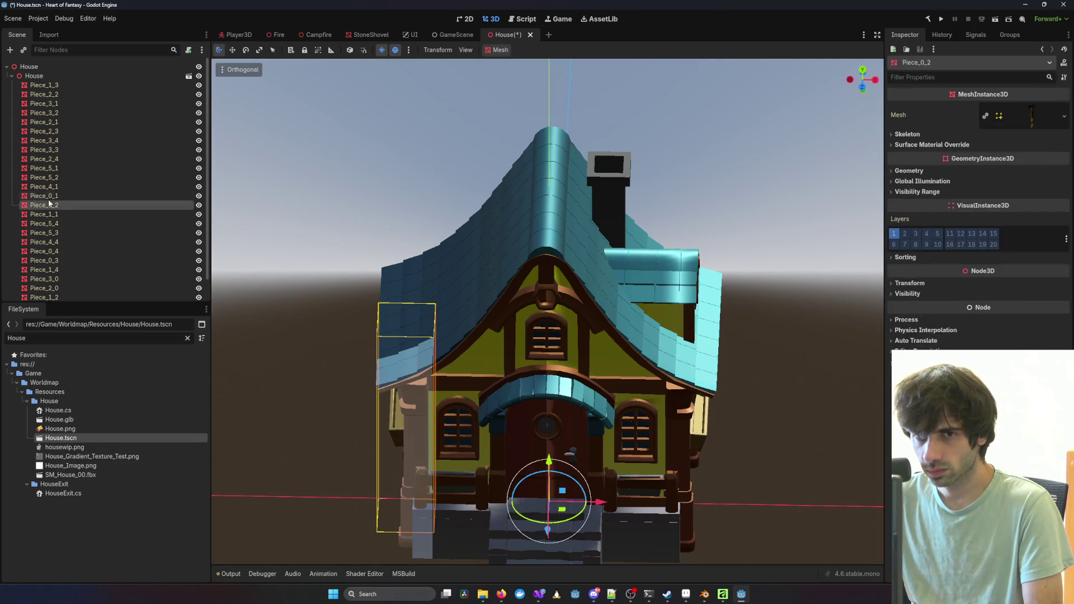
{"action": "left_click", "coordinate": [1034, 273]}
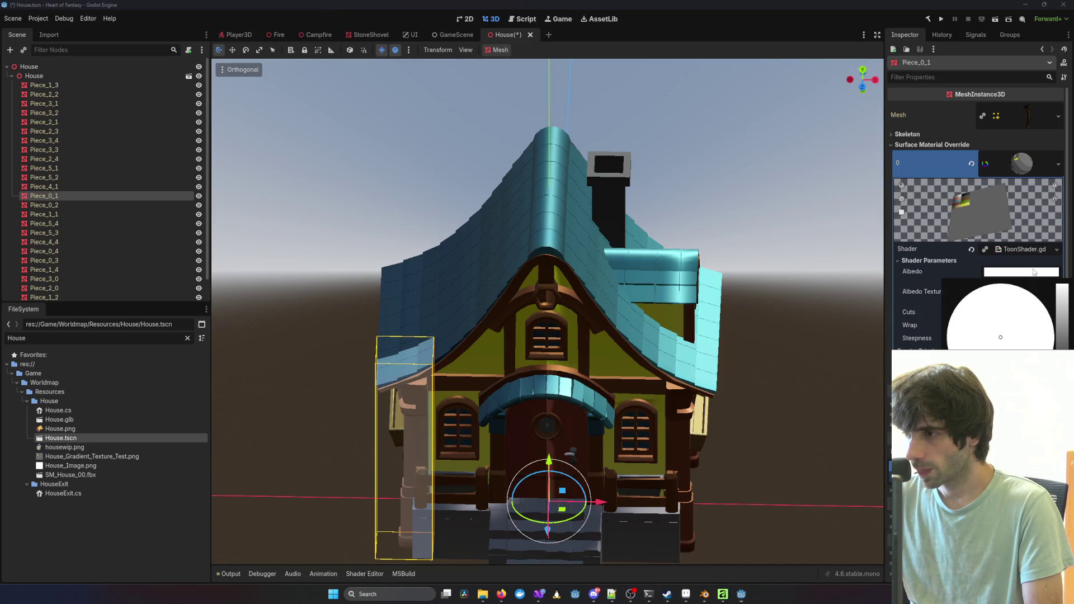
{"action": "mouse_move", "coordinate": [1059, 346]}
{"action": "left_mouse_down"}
{"action": "mouse_move", "coordinate": [1064, 302]}
{"action": "mouse_move", "coordinate": [1066, 323]}
{"action": "left_mouse_up"}
{"action": "left_click", "coordinate": [980, 271]}
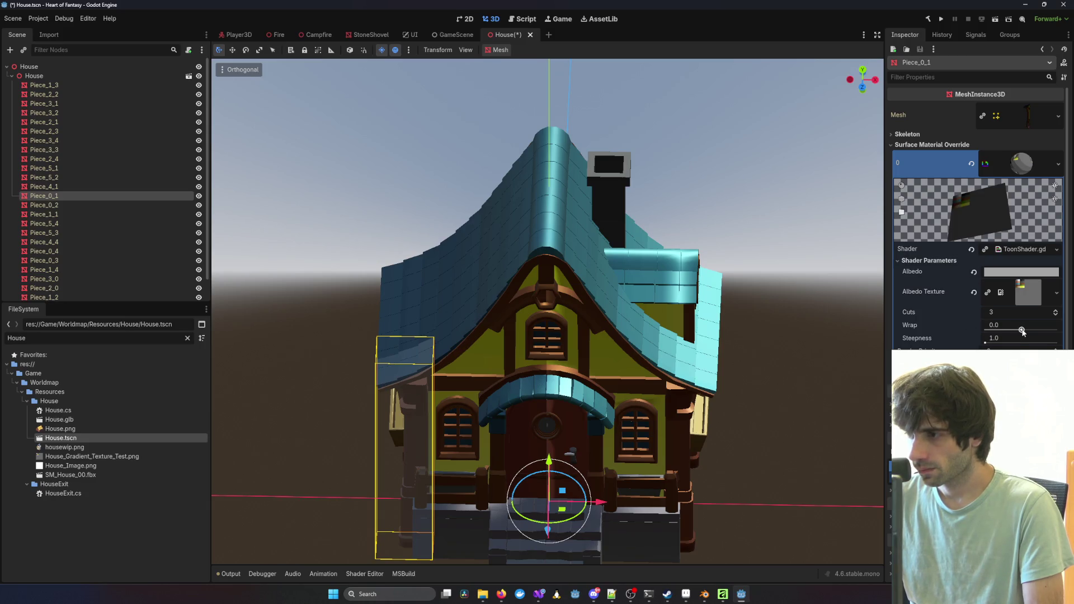
Step: Brighten the albedo to white and return Wrap to 0.0 after testing a lower value
{"action": "mouse_move", "coordinate": [660, 403]}
{"action": "left_mouse_down"}
{"action": "mouse_move", "coordinate": [611, 442]}
{"action": "mouse_move", "coordinate": [656, 403]}
{"action": "mouse_move", "coordinate": [588, 419]}
{"action": "left_mouse_up"}
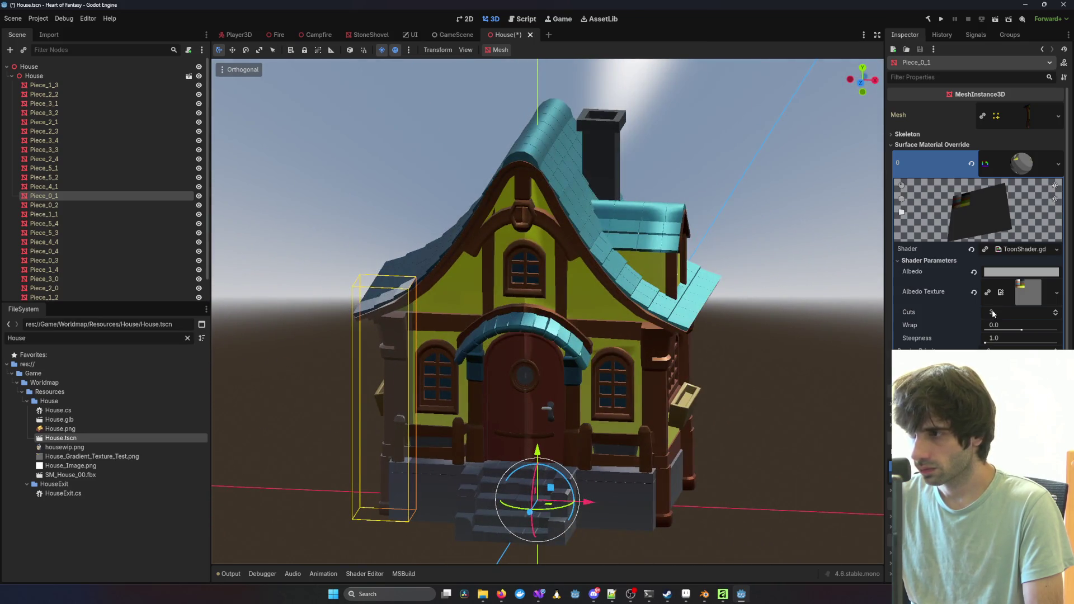
{"action": "left_click", "coordinate": [1020, 272]}
{"action": "left_click_drag", "start_coordinate": [1061, 335], "coordinate": [1068, 283]}
{"action": "left_click", "coordinate": [780, 352]}
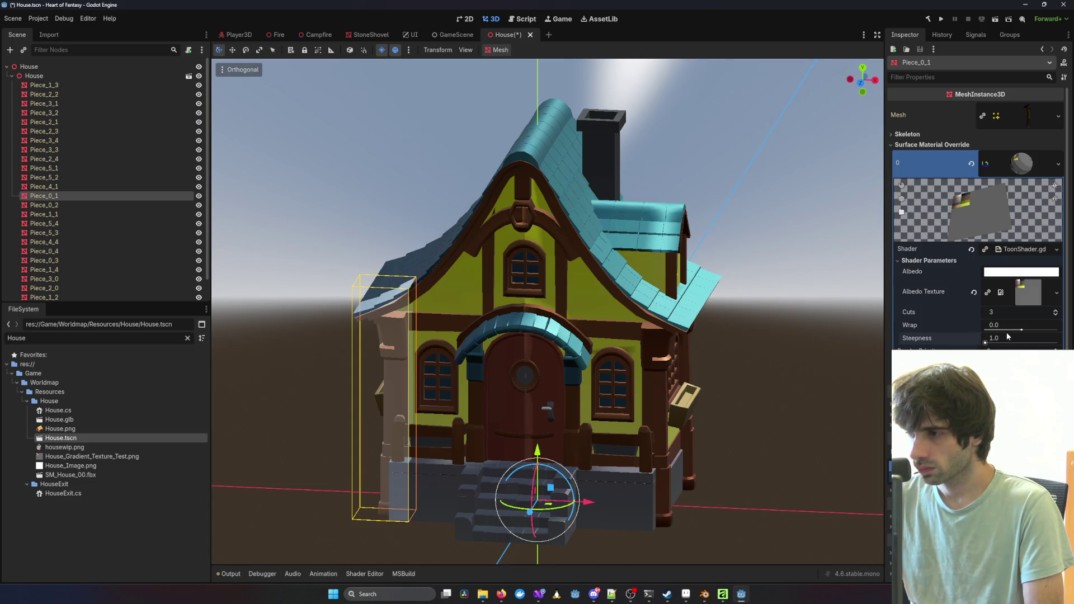
{"action": "mouse_move", "coordinate": [1019, 331]}
{"action": "left_mouse_down"}
{"action": "mouse_move", "coordinate": [1007, 331]}
{"action": "mouse_move", "coordinate": [1051, 329]}
{"action": "mouse_move", "coordinate": [998, 331]}
{"action": "left_mouse_up"}
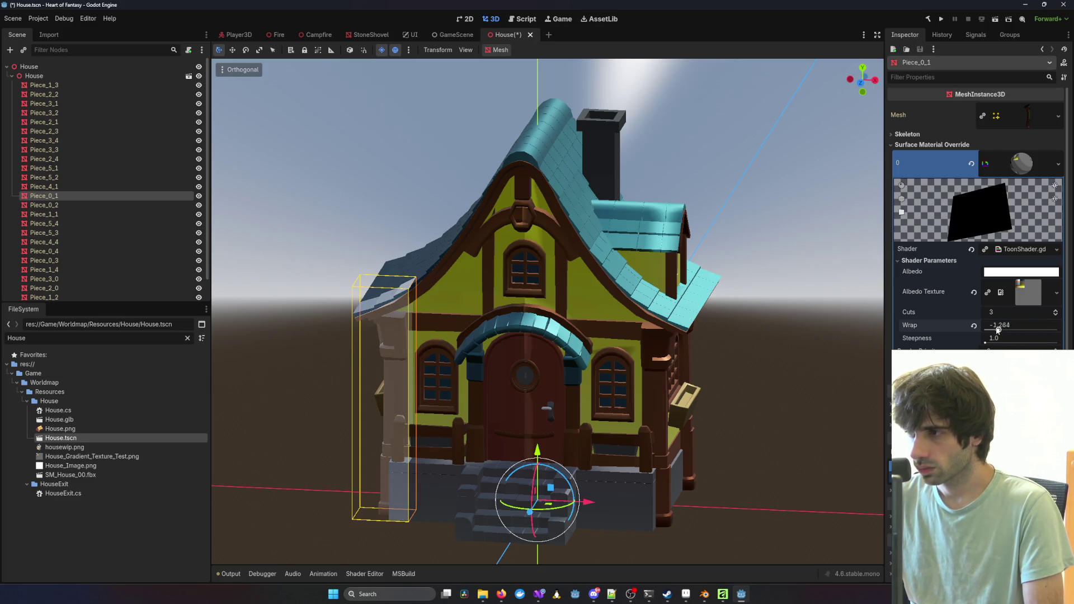
{"action": "left_click", "coordinate": [974, 325]}
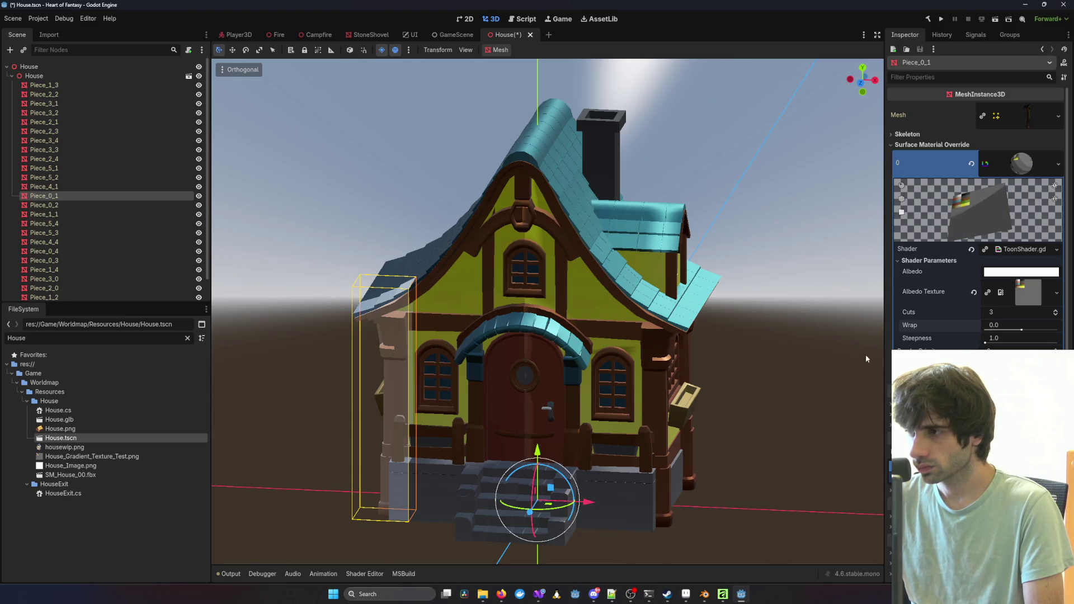
Step: Try Cuts values of 1, 8, 6 and 3, settling back on Cuts 1
{"action": "left_click_drag", "start_coordinate": [798, 373], "coordinate": [825, 377]}
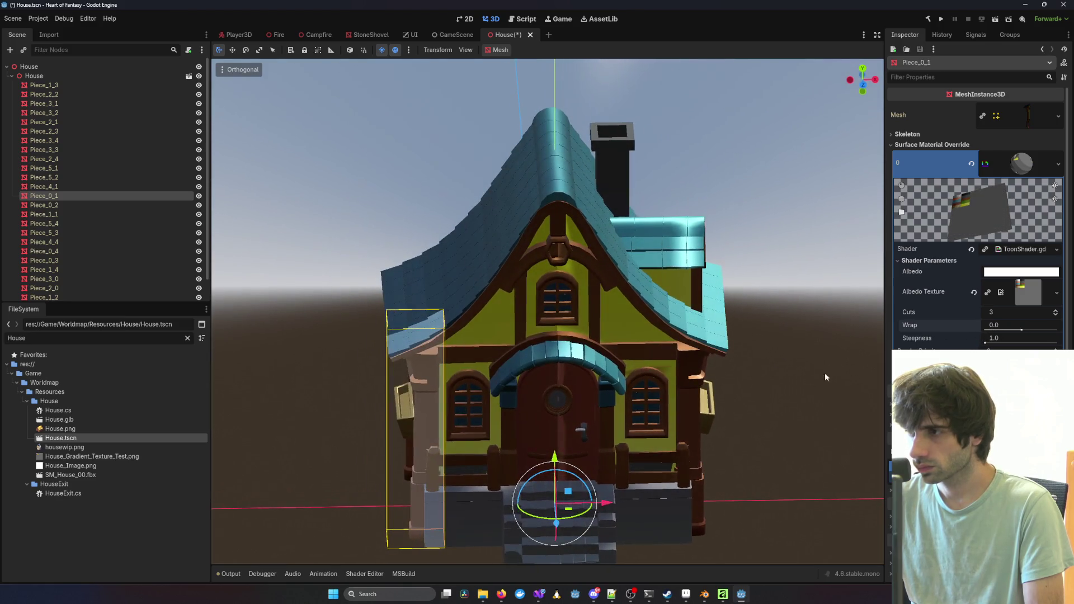
{"action": "left_click", "coordinate": [1056, 315]}
{"action": "left_click", "coordinate": [1055, 317]}
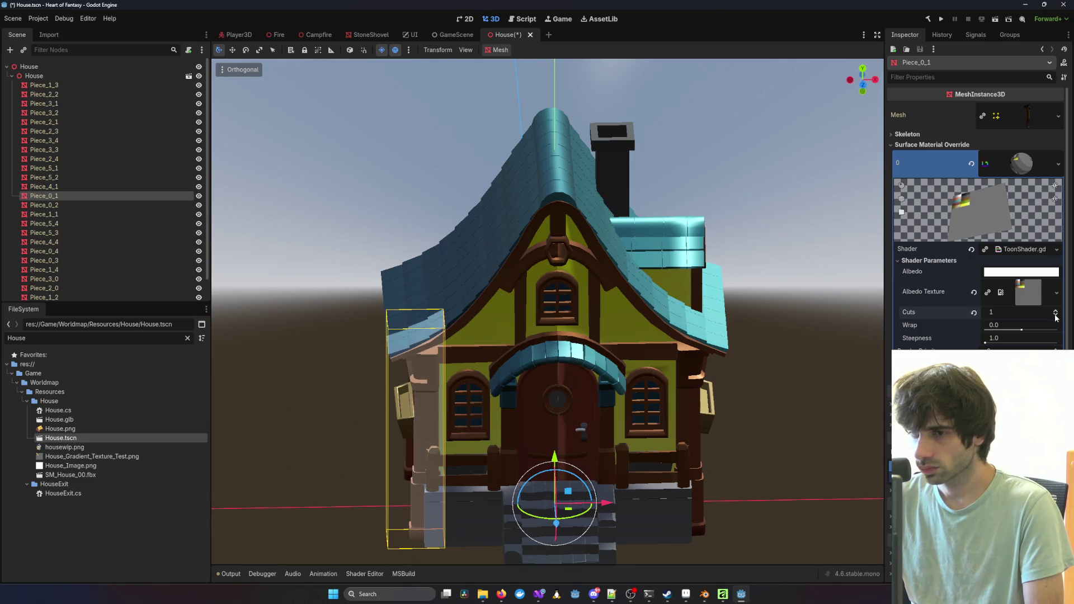
{"action": "left_click", "coordinate": [1056, 313]}
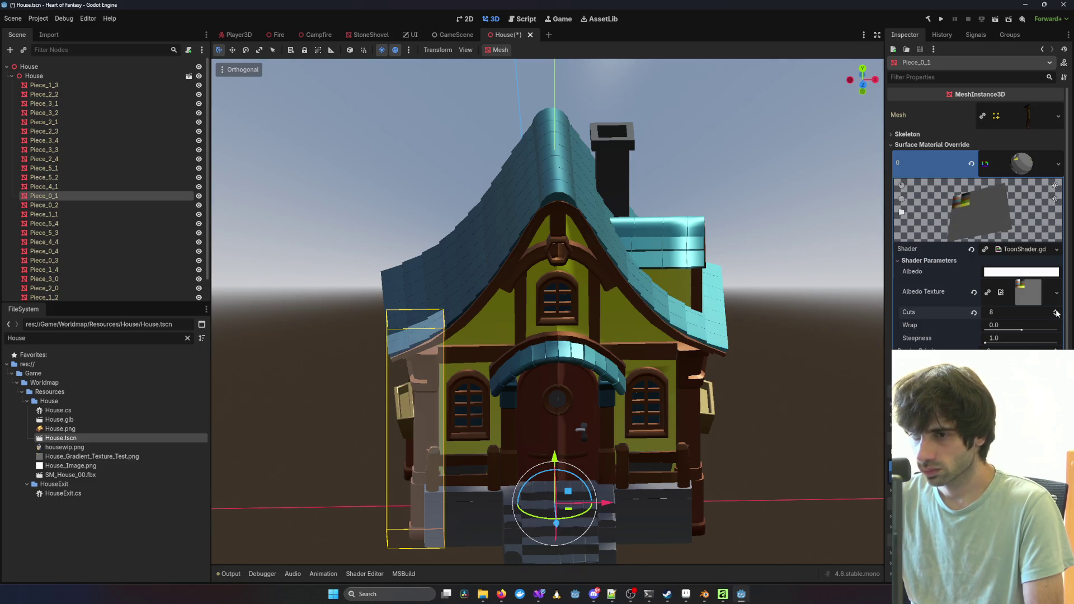
{"action": "left_click", "coordinate": [1056, 317]}
{"action": "left_click", "coordinate": [1056, 316]}
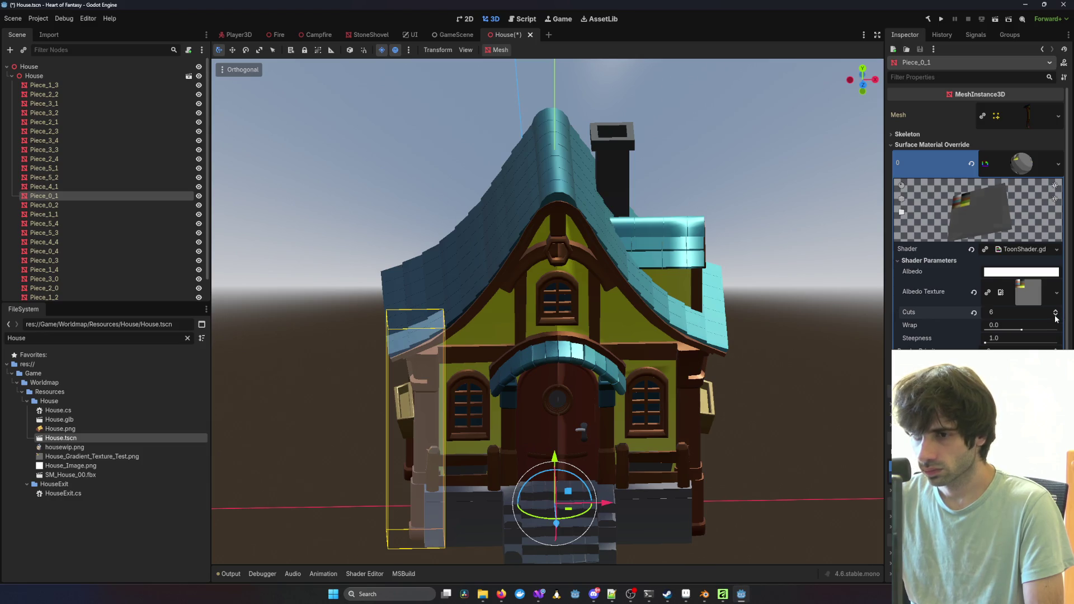
{"action": "left_click", "coordinate": [1056, 317]}
{"action": "left_click", "coordinate": [1056, 316]}
{"action": "left_click", "coordinate": [1055, 311]}
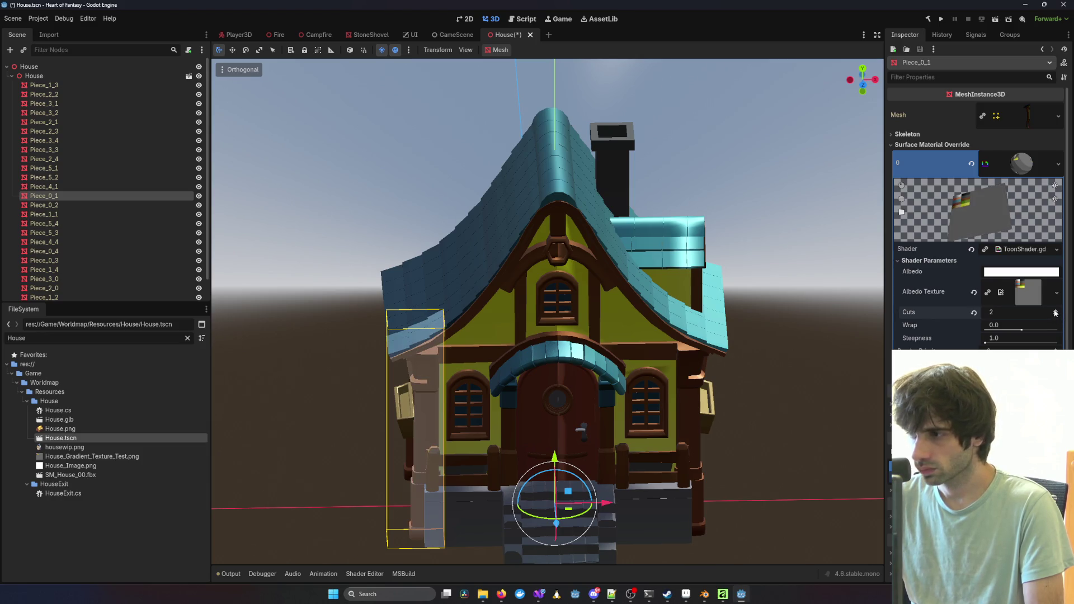
{"action": "left_click", "coordinate": [1056, 310]}
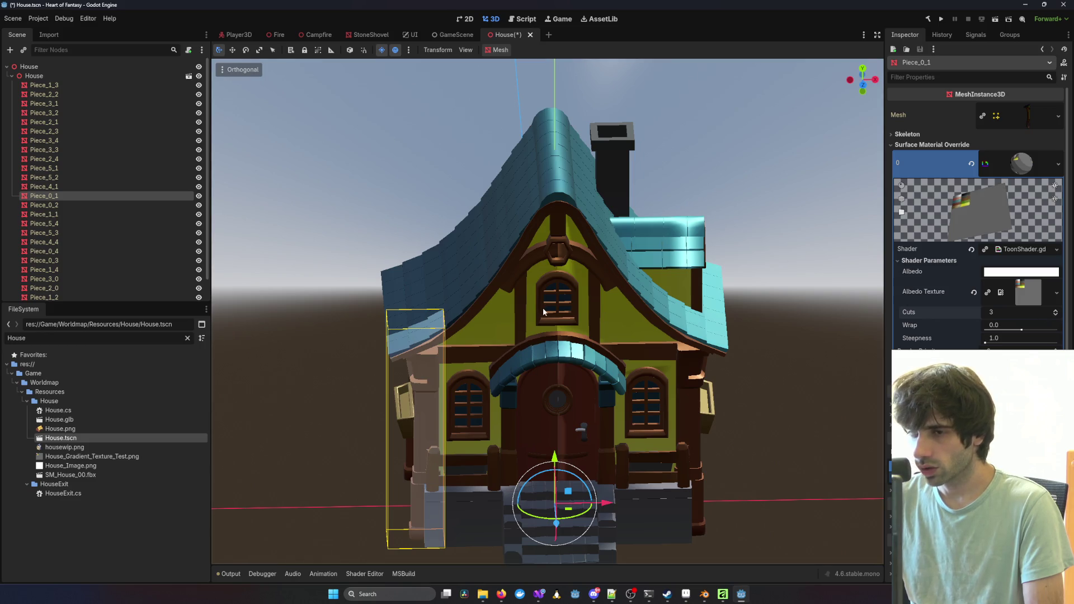
{"action": "mouse_move", "coordinate": [343, 402]}
{"action": "left_mouse_down"}
{"action": "mouse_move", "coordinate": [371, 386]}
{"action": "mouse_move", "coordinate": [885, 334]}
{"action": "left_mouse_up"}
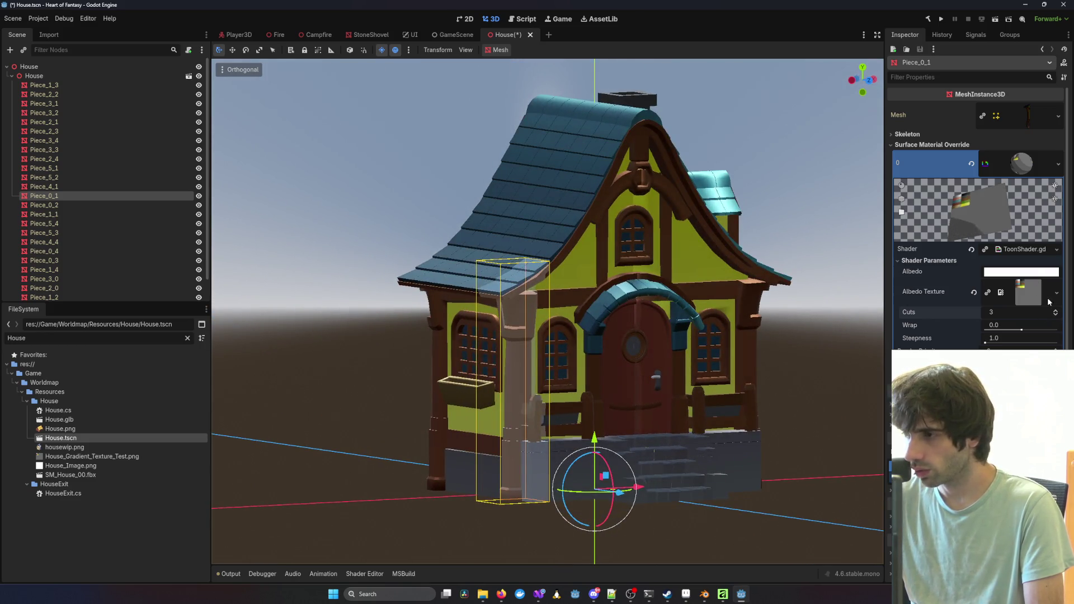
{"action": "left_click", "coordinate": [1056, 316]}
{"action": "left_click", "coordinate": [1056, 316]}
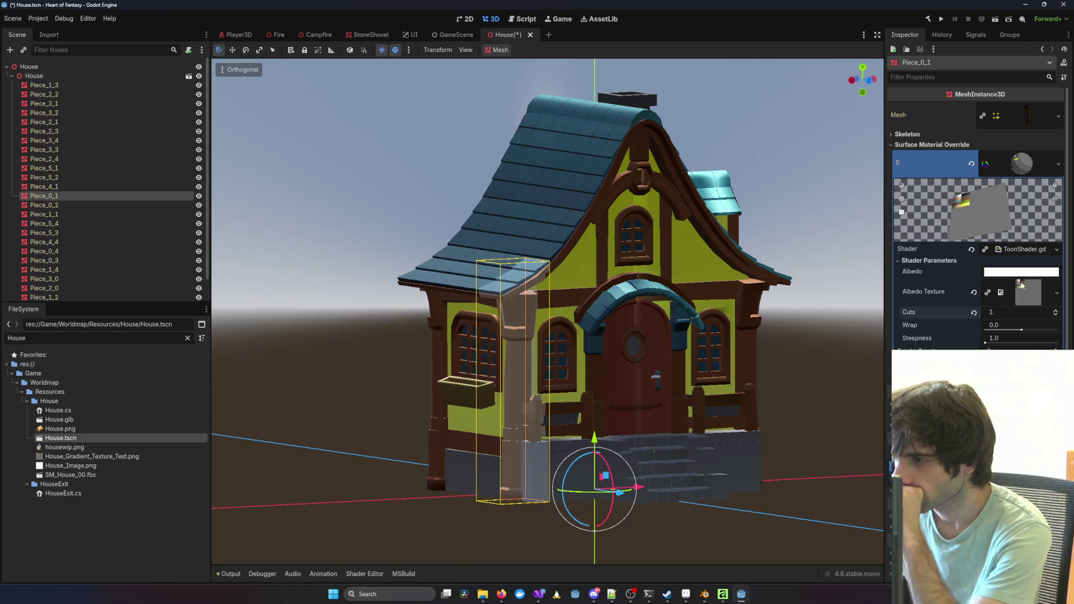
Step: Undo a grey albedo test to keep it white, then save House.tscn
{"action": "left_click", "coordinate": [993, 272]}
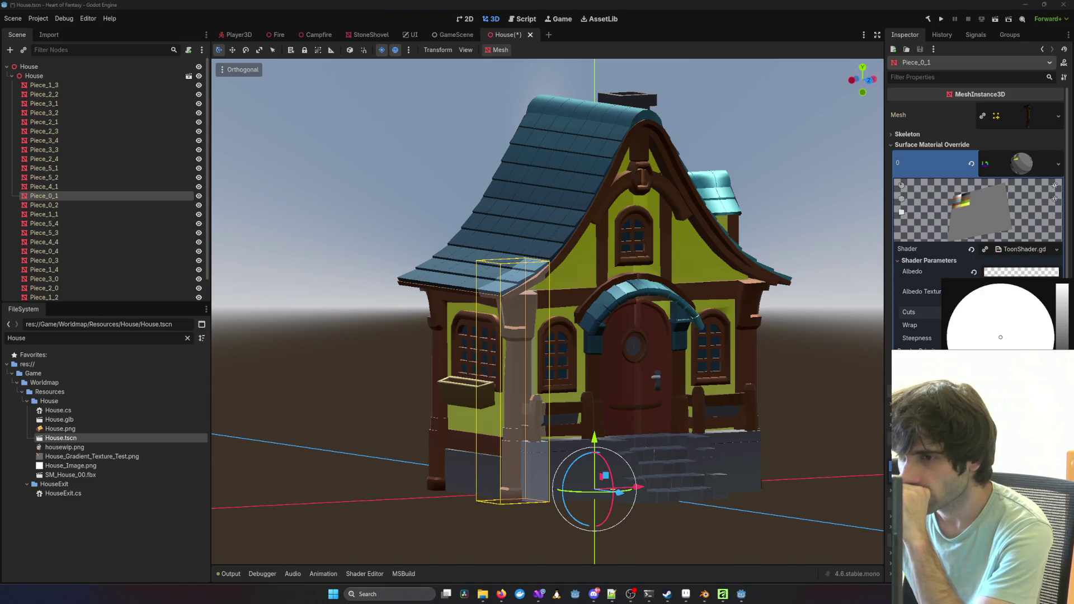
{"action": "left_click_drag", "start_coordinate": [1059, 286], "coordinate": [1059, 325]}
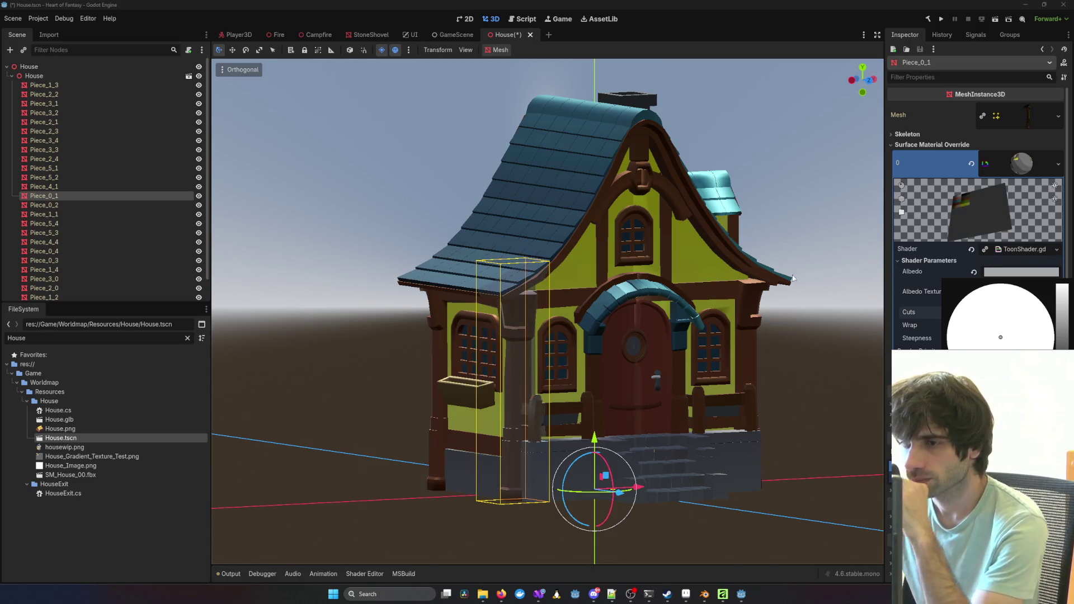
{"action": "left_click_drag", "start_coordinate": [817, 291], "coordinate": [784, 262]}
{"action": "key", "text": "ctrl+z"}
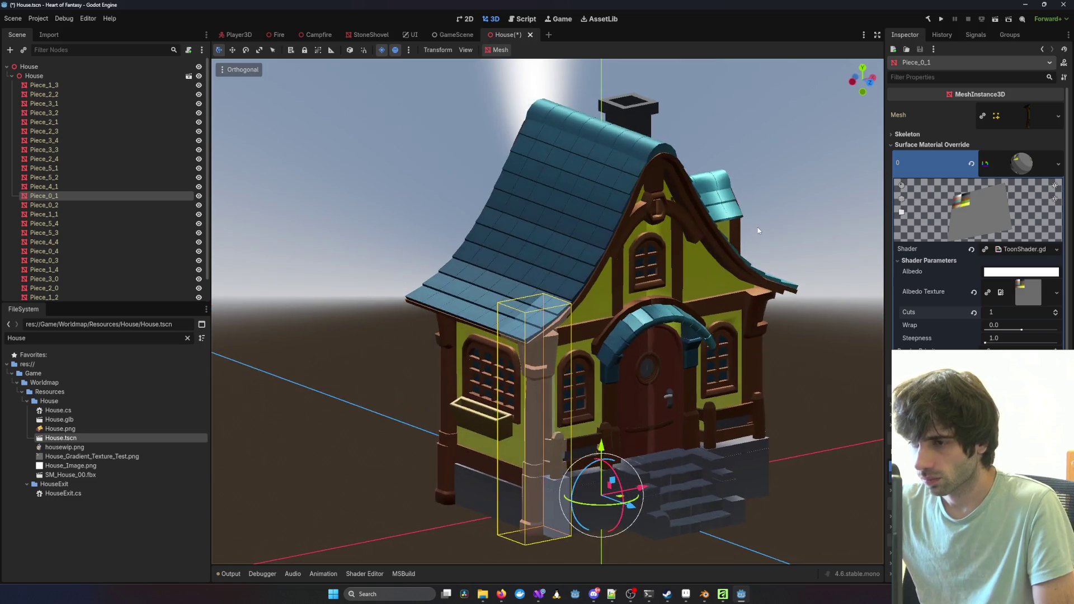
{"action": "key", "text": "ctrl+s"}
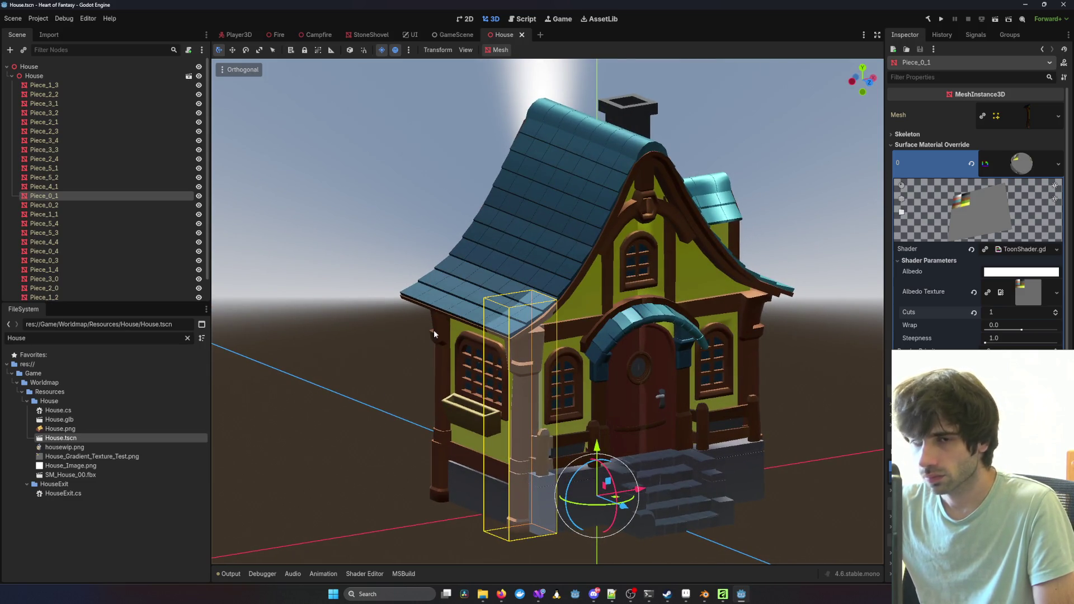
Step: Select all 26 house pieces, cancel a material Quick Load, and reselect pillar Piece_0_1
{"action": "left_click", "coordinate": [81, 86]}
{"action": "scroll", "coordinate": [76, 252], "scroll_direction": "down", "scroll_amount": 2}
{"action": "left_click", "coordinate": [73, 291], "text": "shift"}
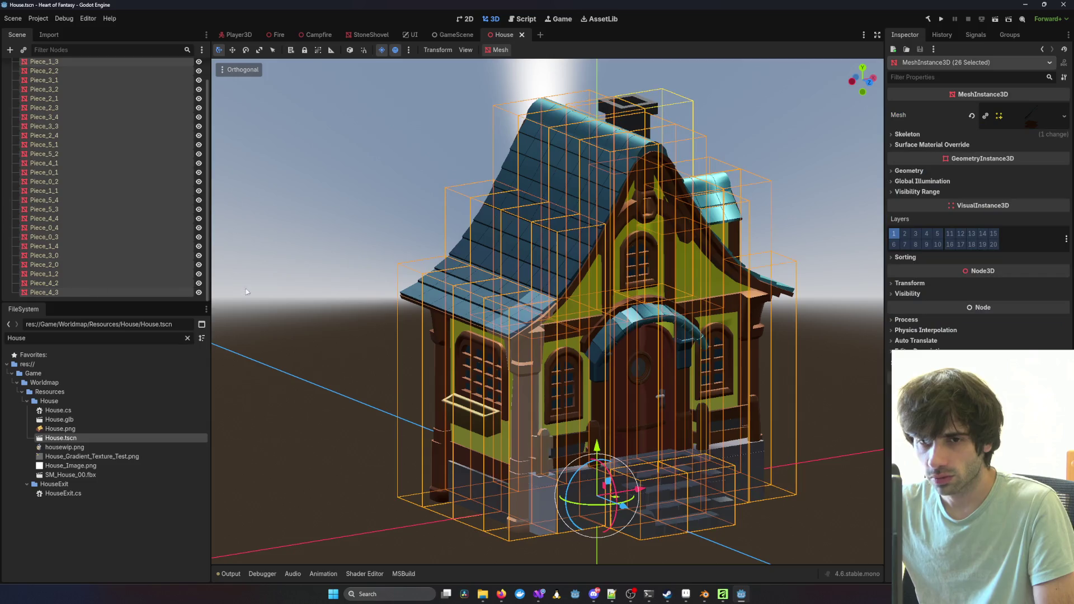
{"action": "left_click", "coordinate": [928, 144]}
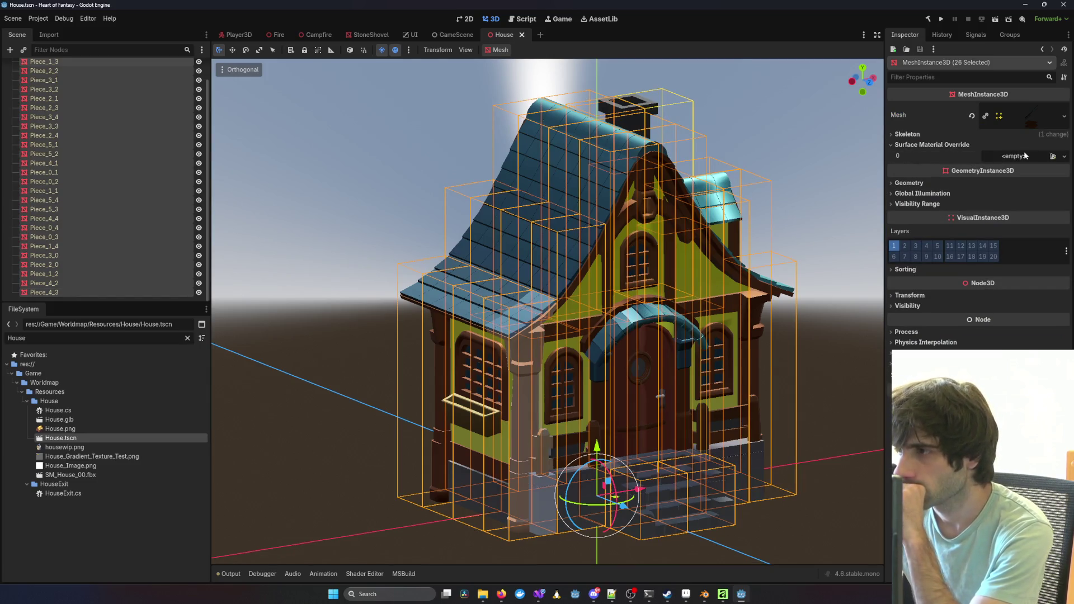
{"action": "left_click", "coordinate": [1063, 160]}
{"action": "left_click", "coordinate": [1038, 215]}
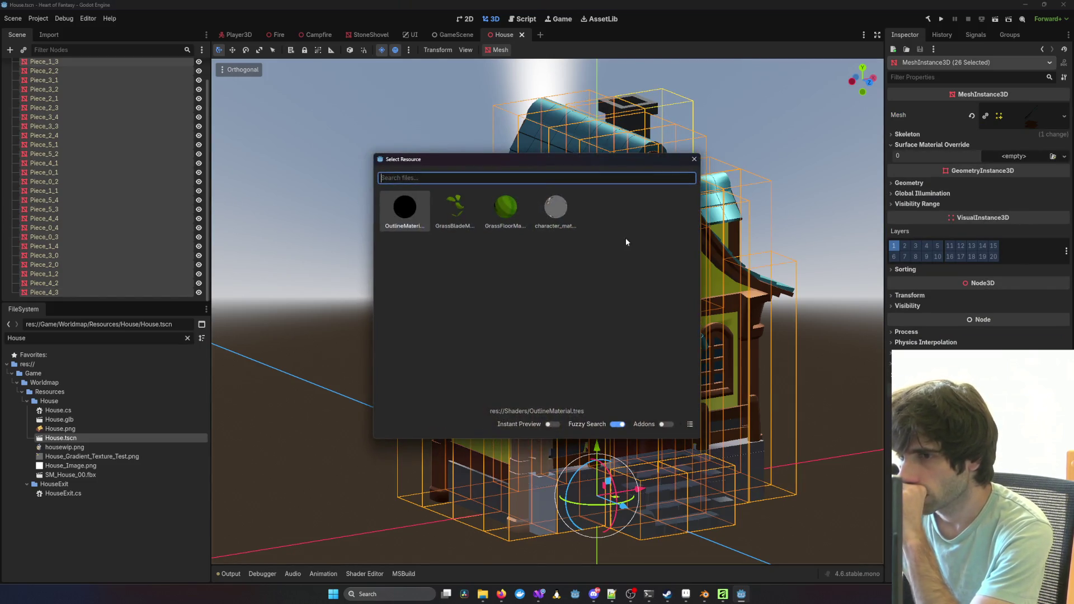
{"action": "left_click", "coordinate": [694, 159]}
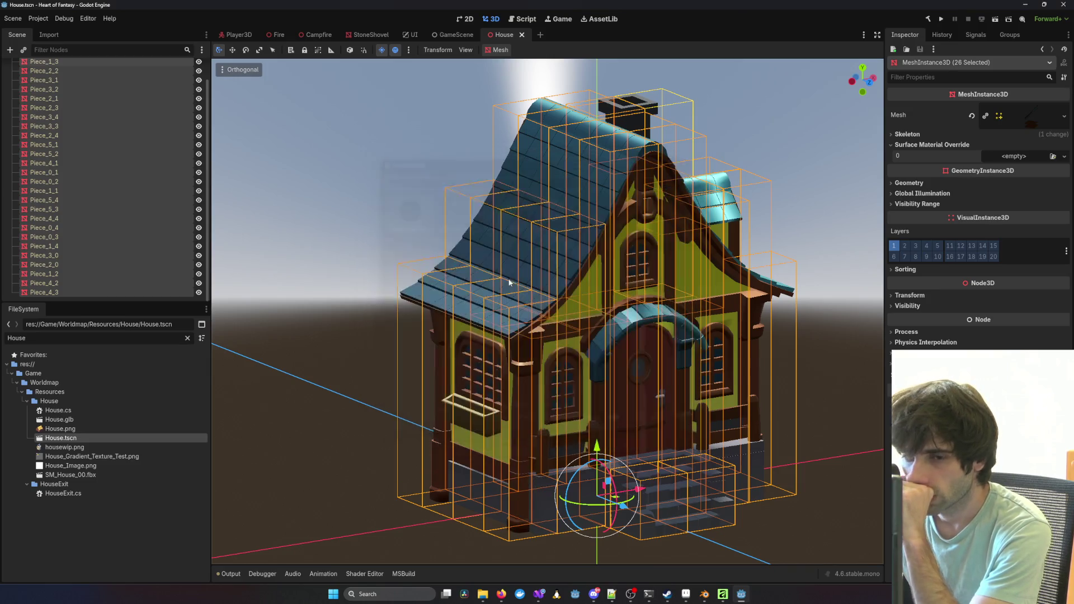
{"action": "left_click", "coordinate": [342, 212]}
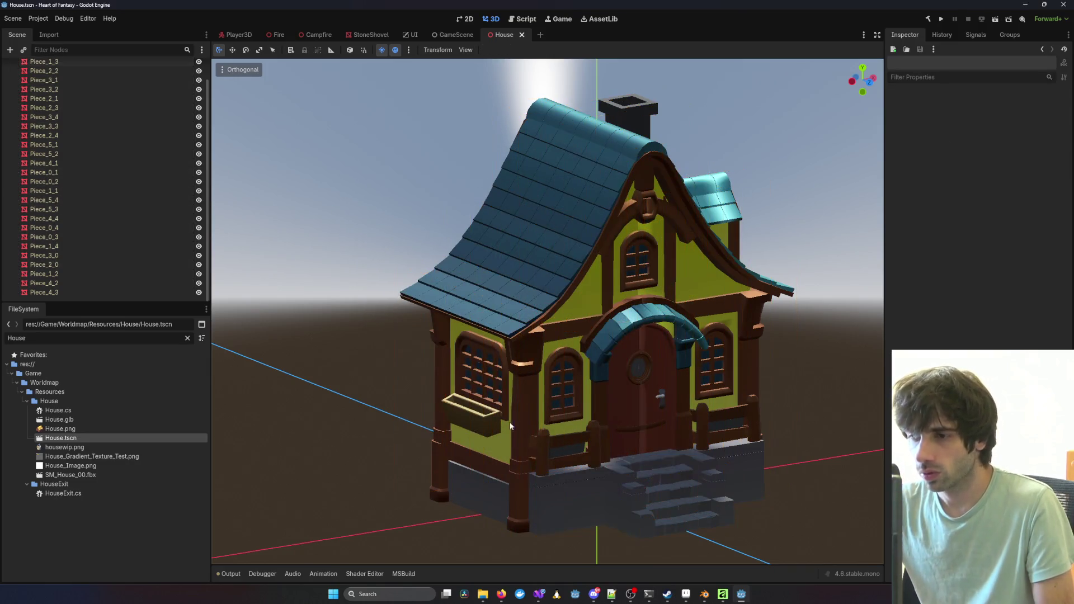
{"action": "left_click", "coordinate": [519, 409]}
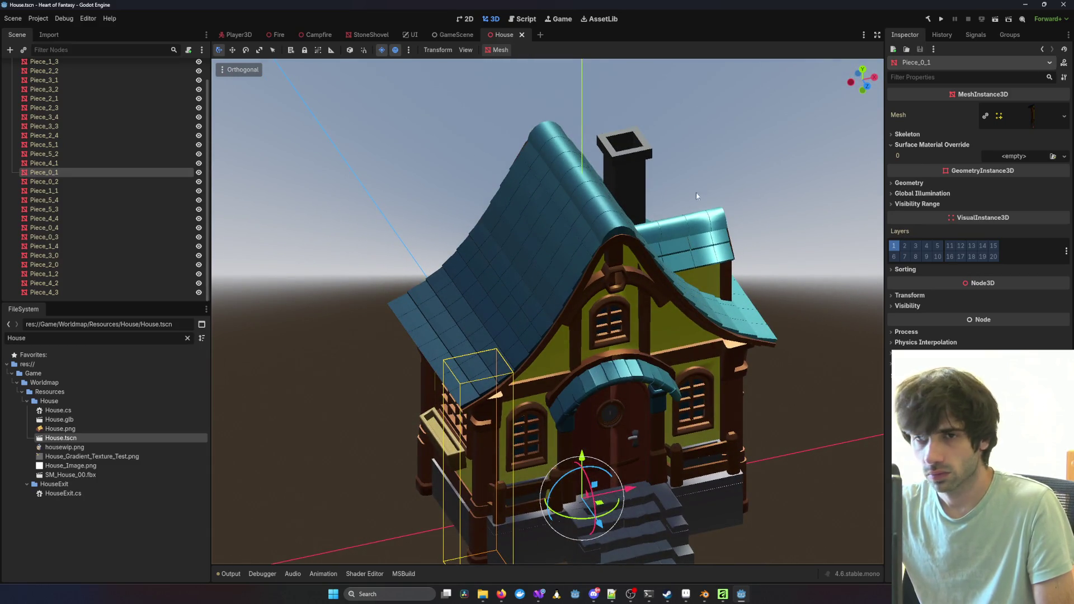
{"action": "left_click", "coordinate": [618, 230]}
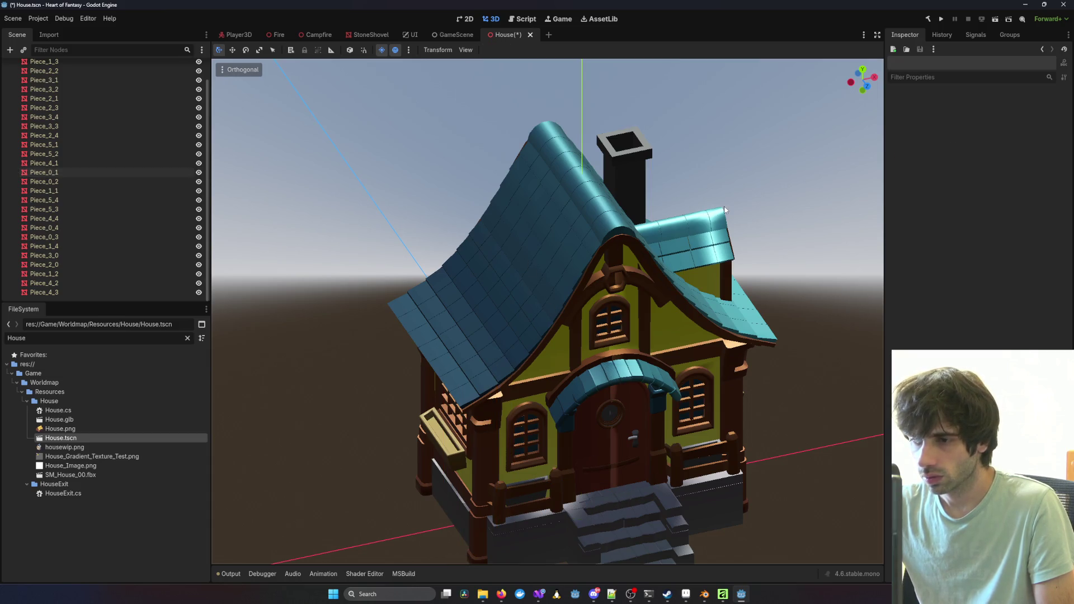
{"action": "left_click_drag", "start_coordinate": [674, 243], "coordinate": [602, 279]}
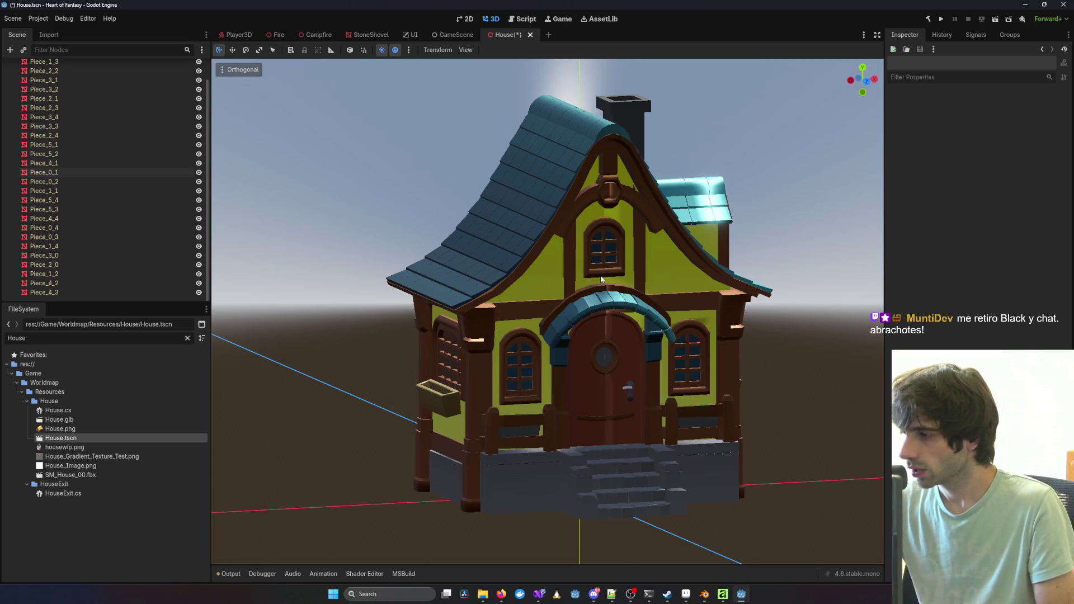
{"action": "left_click", "coordinate": [563, 300]}
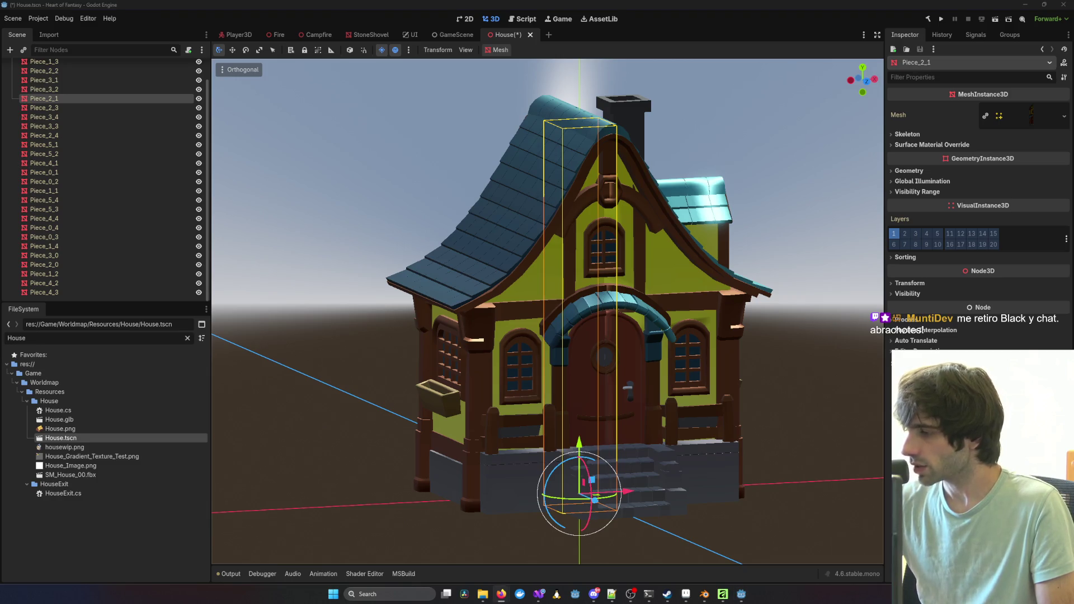
{"action": "left_click", "coordinate": [469, 327]}
{"action": "mouse_move", "coordinate": [469, 328]}
{"action": "left_mouse_down"}
{"action": "mouse_move", "coordinate": [567, 341]}
{"action": "mouse_move", "coordinate": [700, 311]}
{"action": "mouse_move", "coordinate": [545, 380]}
{"action": "mouse_move", "coordinate": [713, 366]}
{"action": "left_mouse_up"}
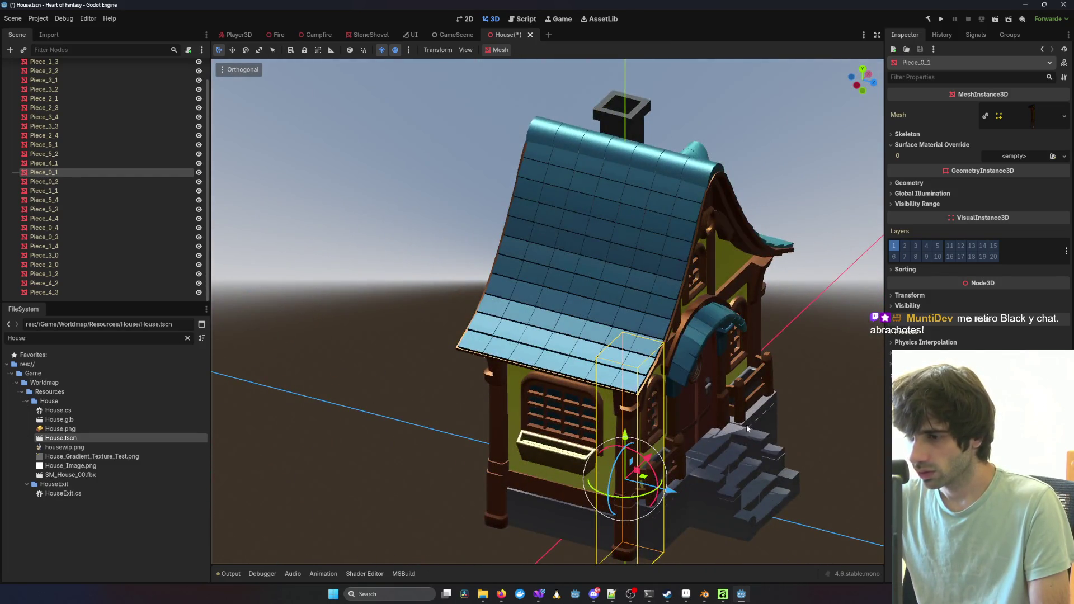
{"action": "mouse_move", "coordinate": [747, 428]}
{"action": "left_mouse_down"}
{"action": "mouse_move", "coordinate": [665, 345]}
{"action": "mouse_move", "coordinate": [620, 354]}
{"action": "left_mouse_up"}
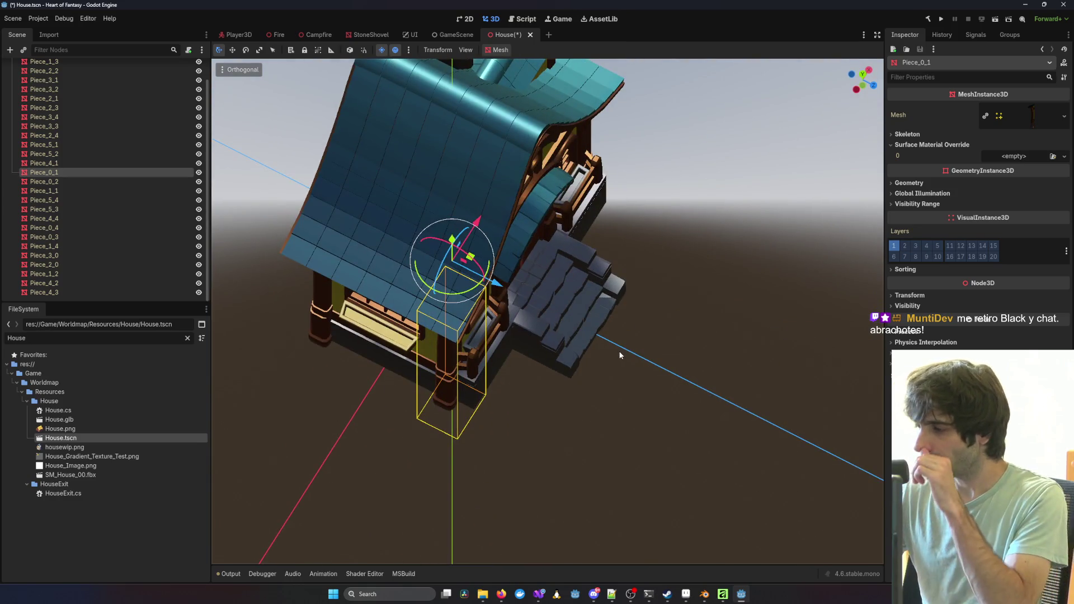
{"action": "mouse_move", "coordinate": [521, 345]}
{"action": "left_mouse_down"}
{"action": "mouse_move", "coordinate": [401, 321]}
{"action": "mouse_move", "coordinate": [619, 307]}
{"action": "mouse_move", "coordinate": [703, 246]}
{"action": "mouse_move", "coordinate": [570, 421]}
{"action": "mouse_move", "coordinate": [646, 369]}
{"action": "mouse_move", "coordinate": [629, 365]}
{"action": "mouse_move", "coordinate": [784, 377]}
{"action": "left_mouse_up"}
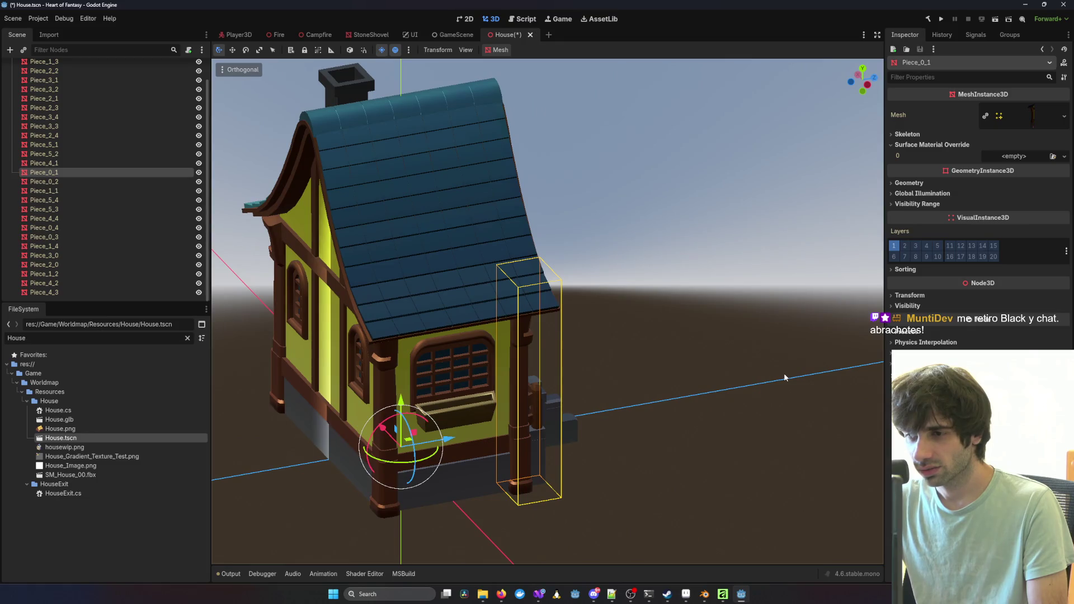
Step: Set Piece_0_1's Surface Material Override 0 to a new ShaderMaterial
{"action": "left_click", "coordinate": [948, 143]}
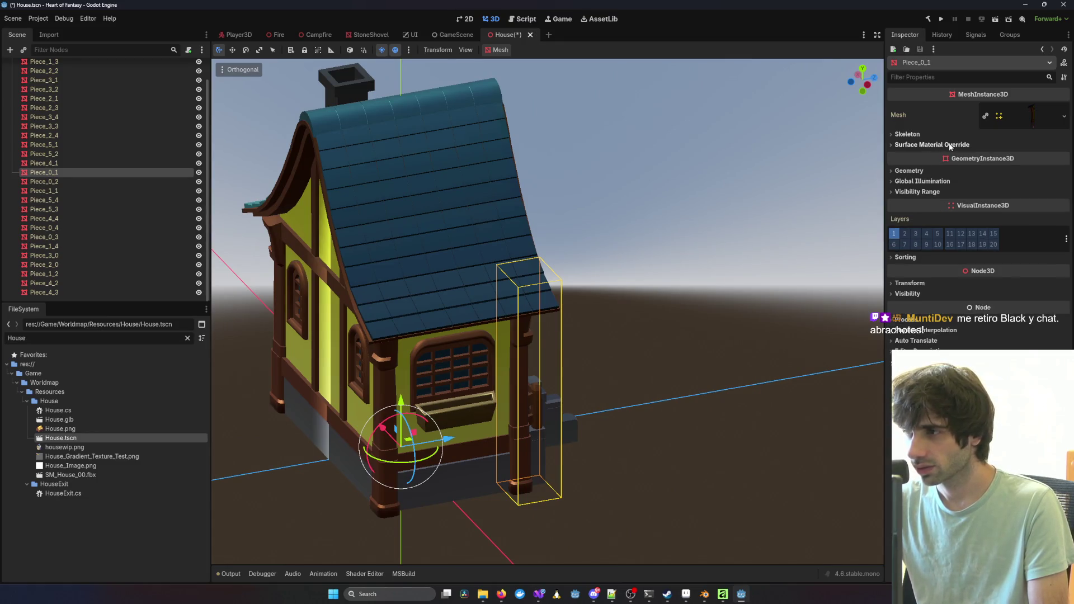
{"action": "left_click", "coordinate": [949, 144]}
{"action": "left_click", "coordinate": [1064, 156]}
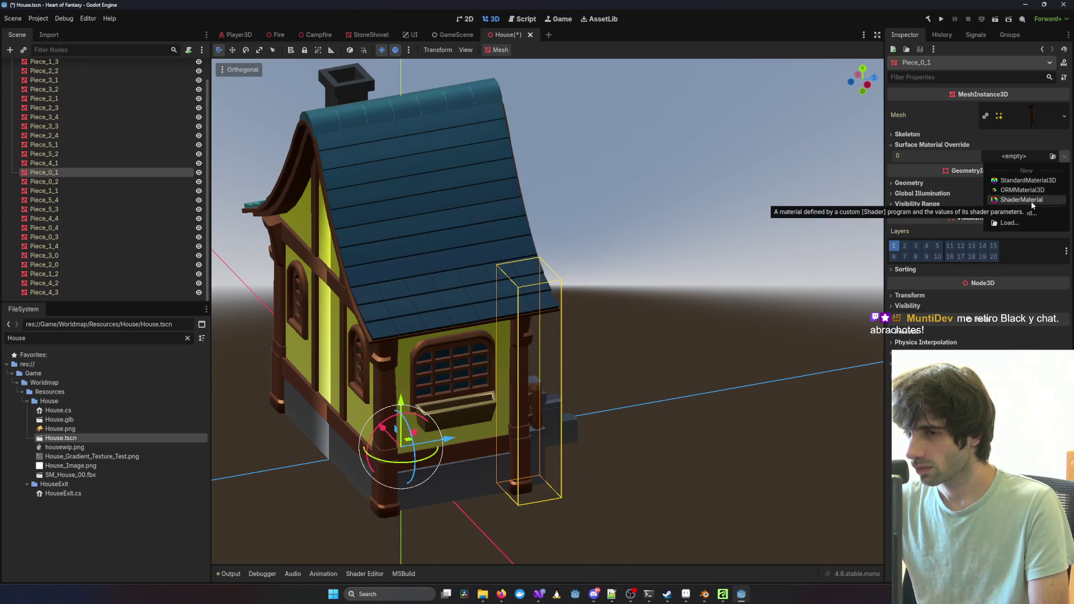
{"action": "left_click", "coordinate": [1032, 200]}
{"action": "mouse_move", "coordinate": [807, 322]}
{"action": "left_mouse_down"}
{"action": "mouse_move", "coordinate": [773, 327]}
{"action": "mouse_move", "coordinate": [921, 271]}
{"action": "left_mouse_up"}
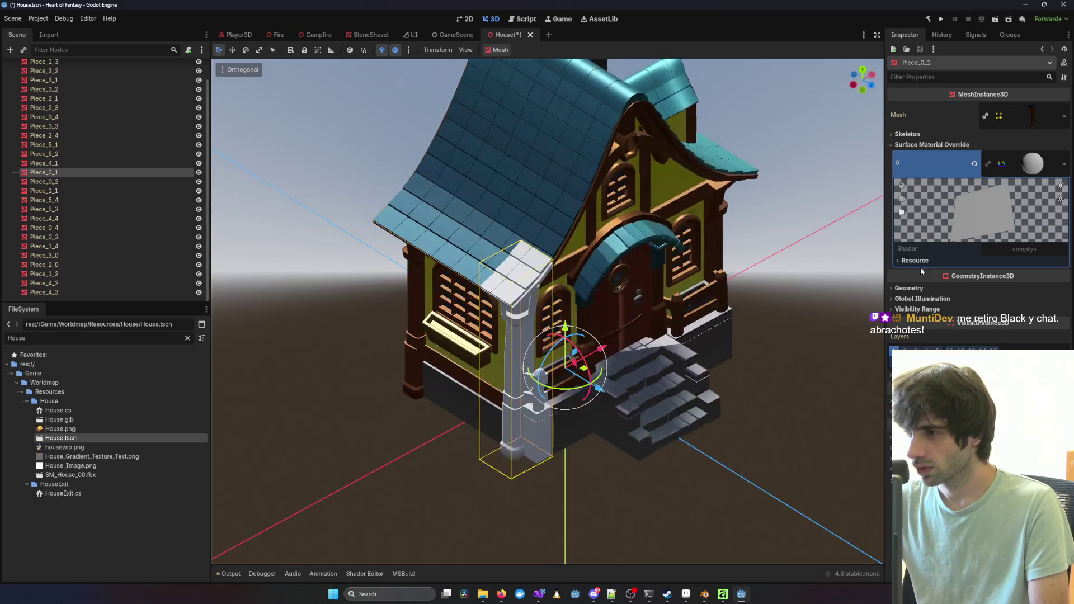
{"action": "right_click", "coordinate": [1029, 167]}
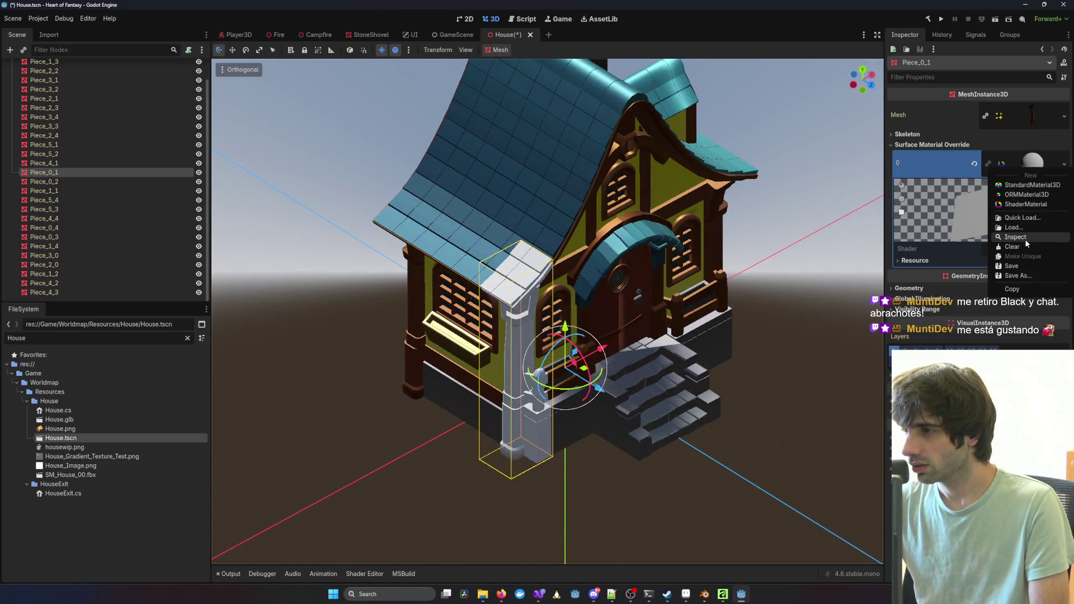
{"action": "left_click", "coordinate": [1043, 146]}
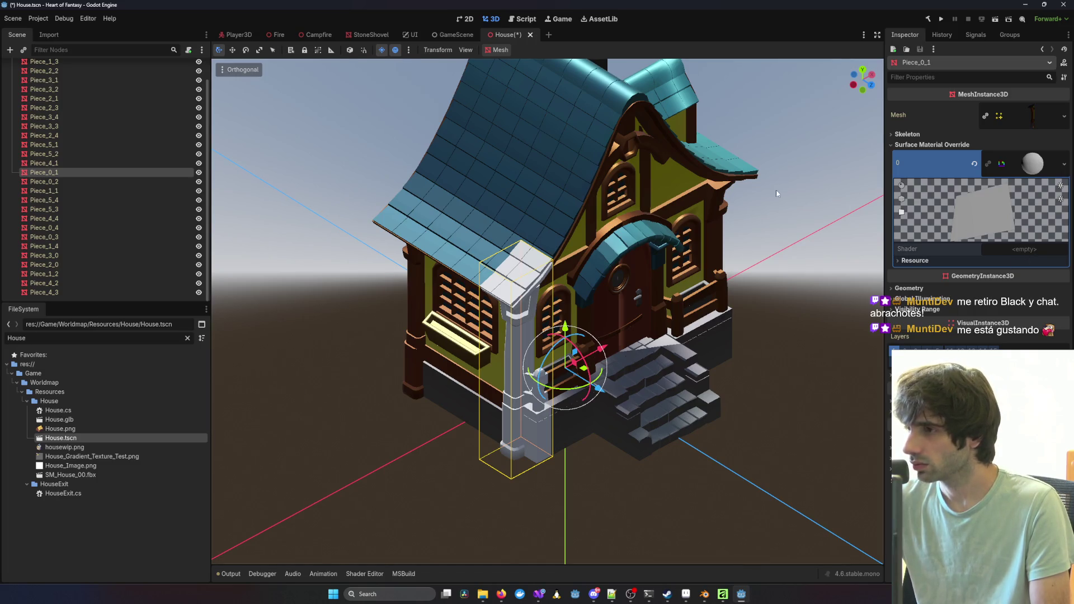
Step: Reopen the House scene and Quick Load ToonShader.gdshader into the material's Shader slot
{"action": "middle_click", "coordinate": [500, 35]}
{"action": "double_click", "coordinate": [83, 439]}
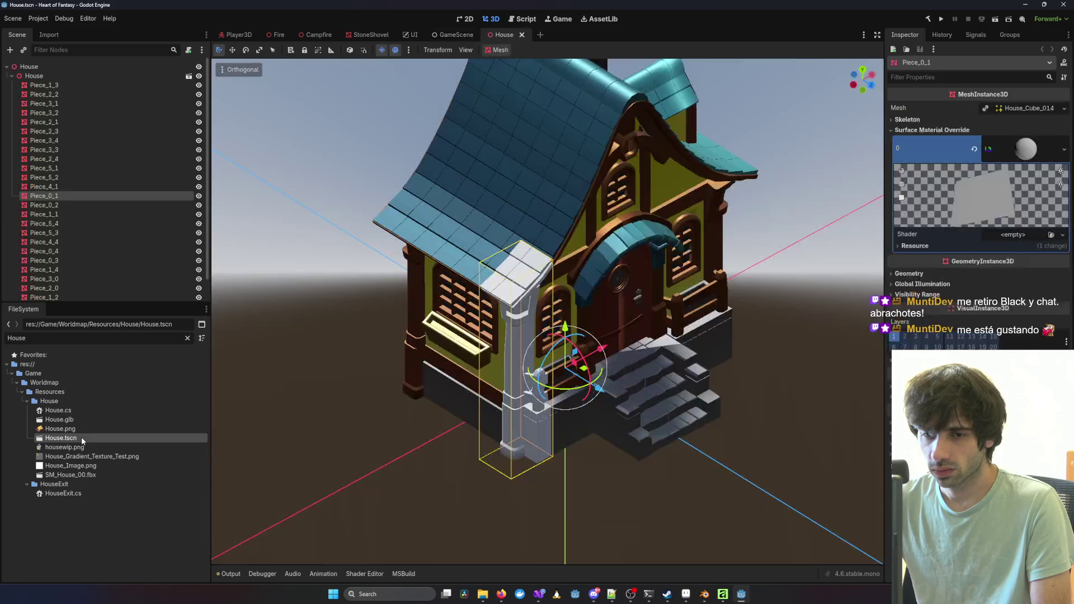
{"action": "left_click", "coordinate": [1015, 252]}
{"action": "left_click", "coordinate": [1012, 285]}
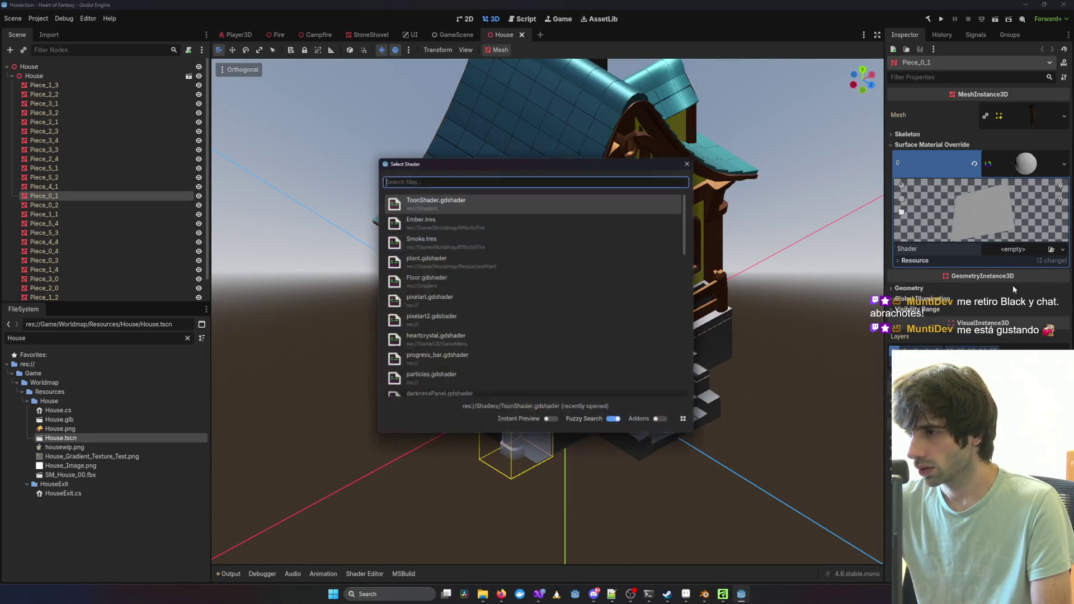
{"action": "double_click", "coordinate": [508, 213]}
{"action": "left_click", "coordinate": [492, 200]}
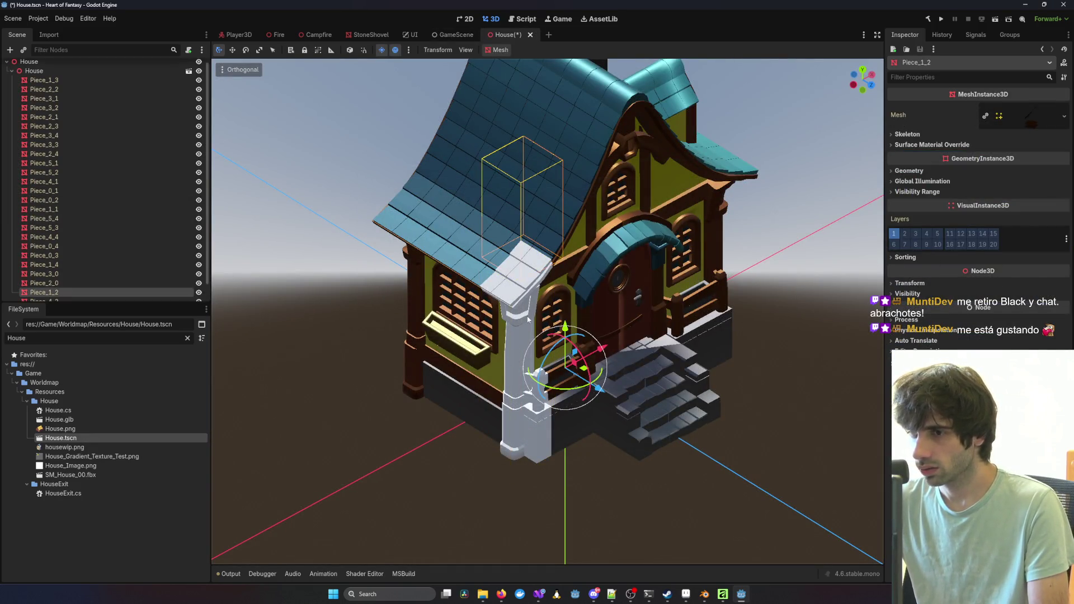
{"action": "key", "text": "ctrl+z"}
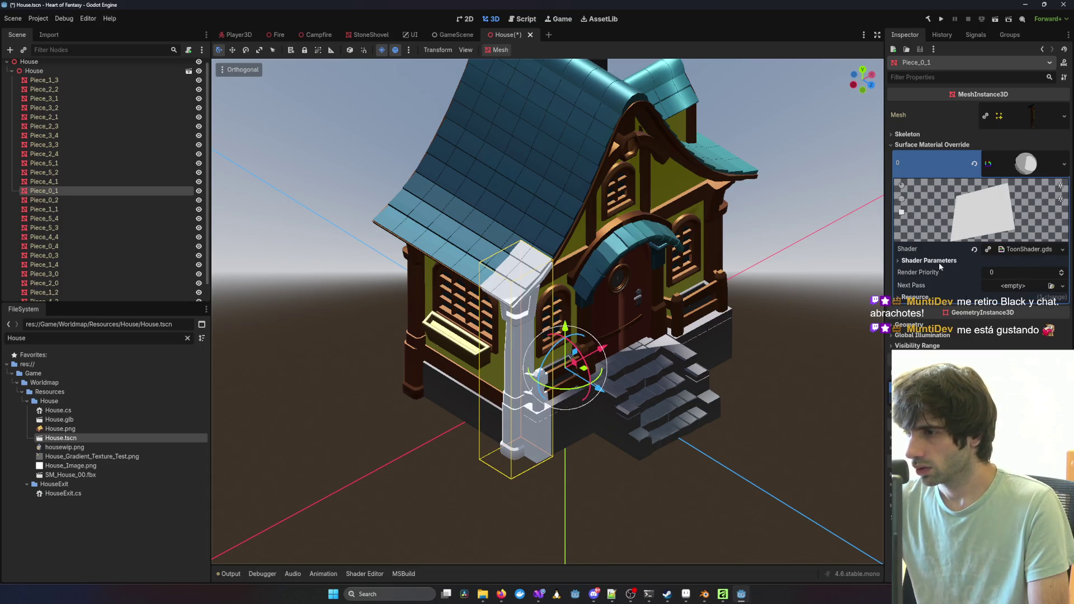
Step: Expand the toon shader's parameters and assign House_Gradient_Texture_Test.png as Albedo Texture
{"action": "left_click", "coordinate": [1002, 250]}
{"action": "left_click", "coordinate": [1021, 249]}
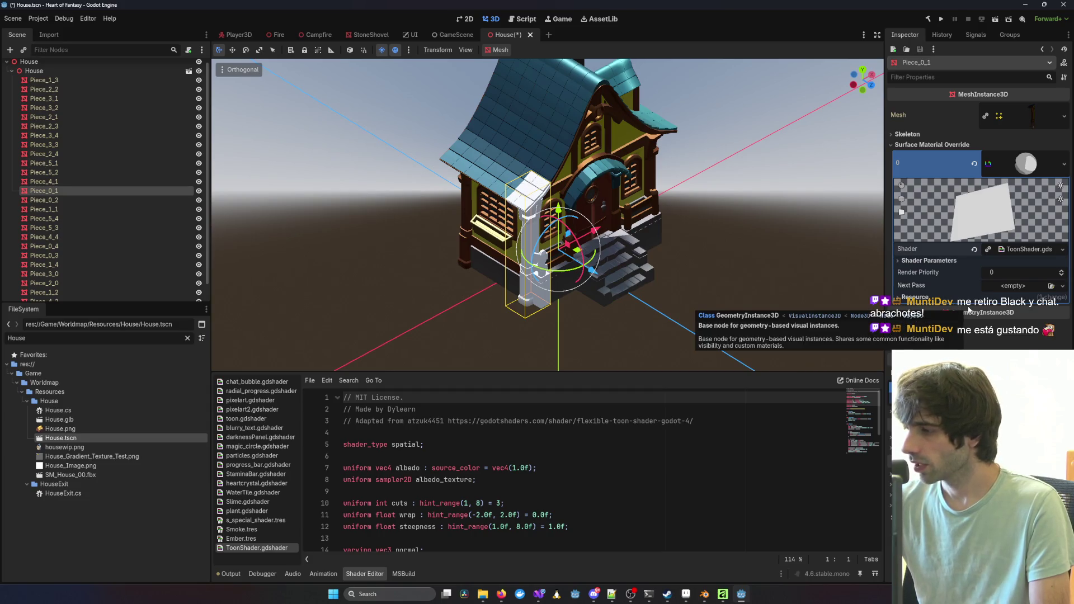
{"action": "left_click", "coordinate": [1021, 250]}
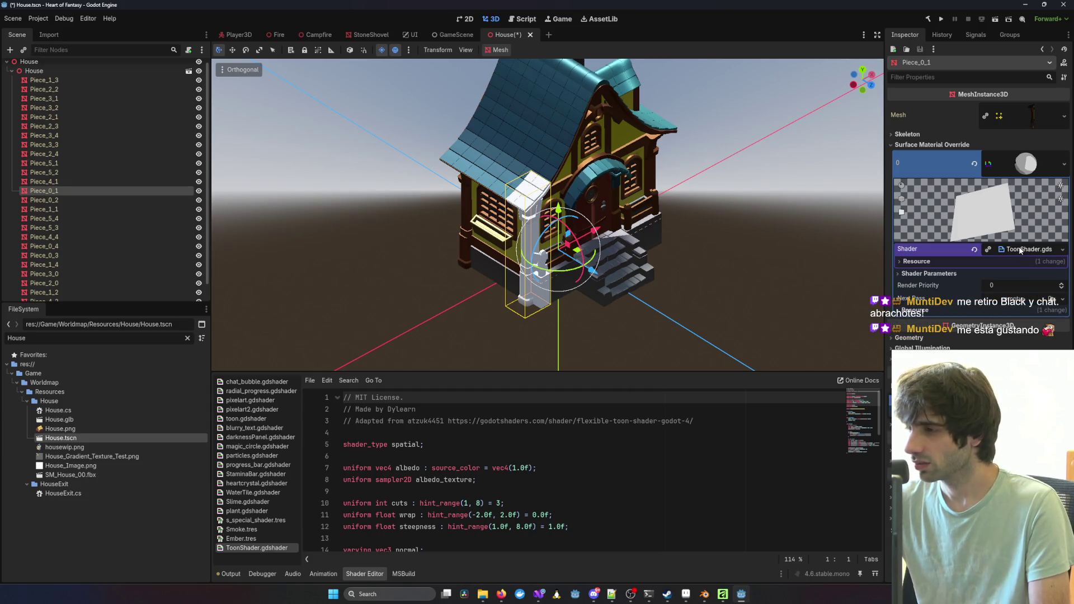
{"action": "left_click", "coordinate": [917, 262]}
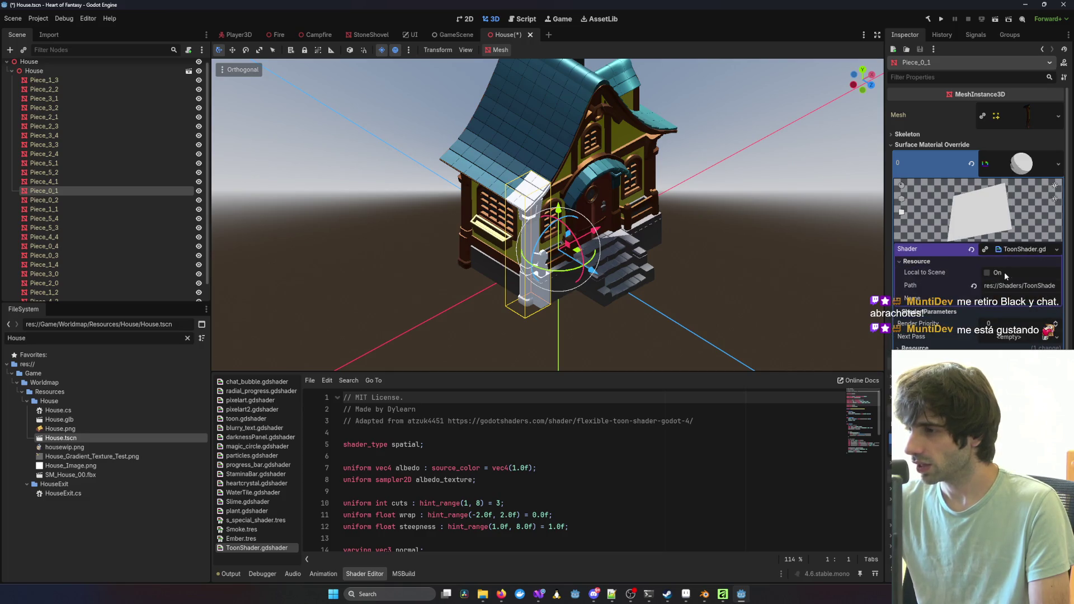
{"action": "left_click", "coordinate": [929, 312]}
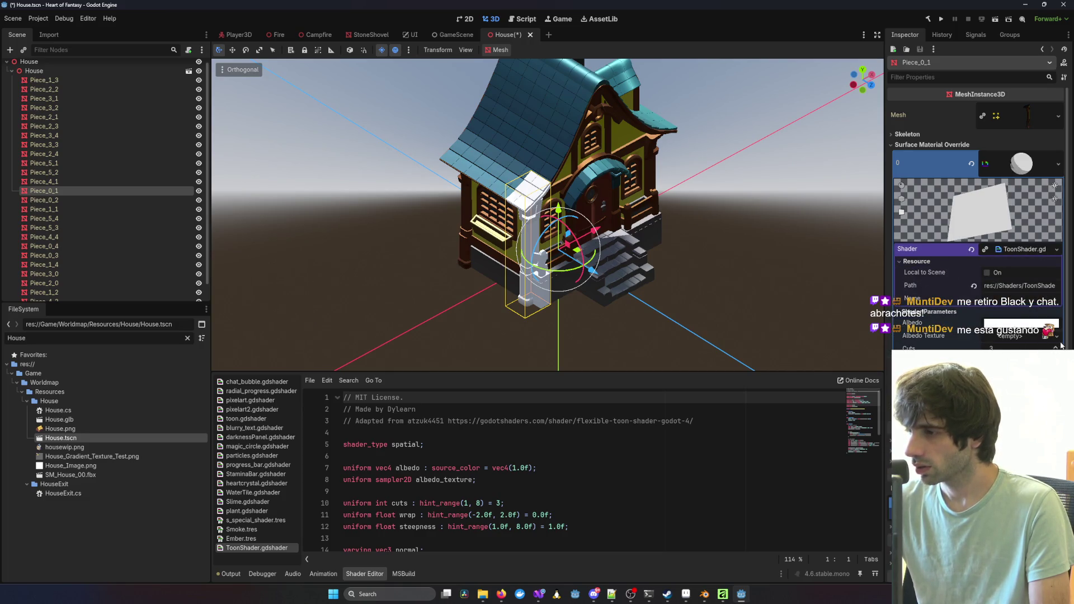
{"action": "left_click", "coordinate": [1018, 336]}
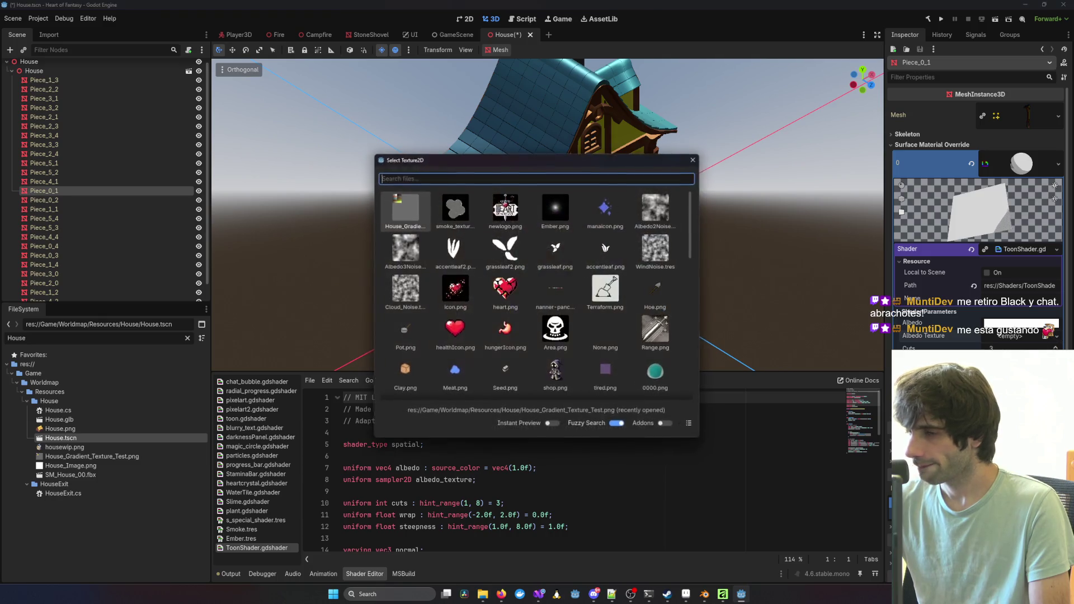
{"action": "scroll", "coordinate": [535, 278], "scroll_direction": "down", "scroll_amount": 3}
{"action": "scroll", "coordinate": [535, 279], "scroll_direction": "up", "scroll_amount": 3}
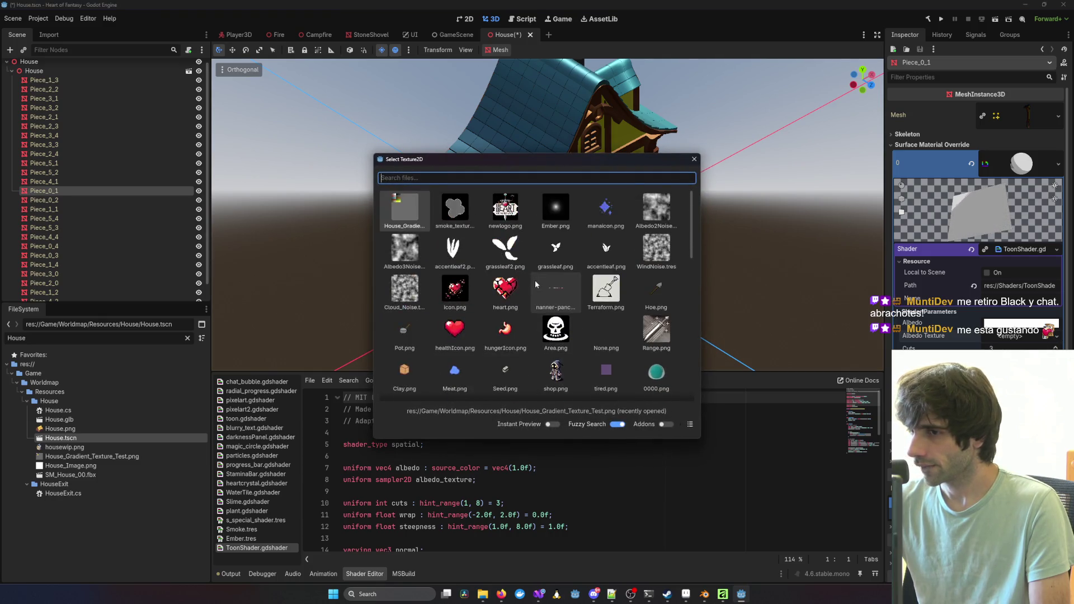
{"action": "double_click", "coordinate": [382, 211]}
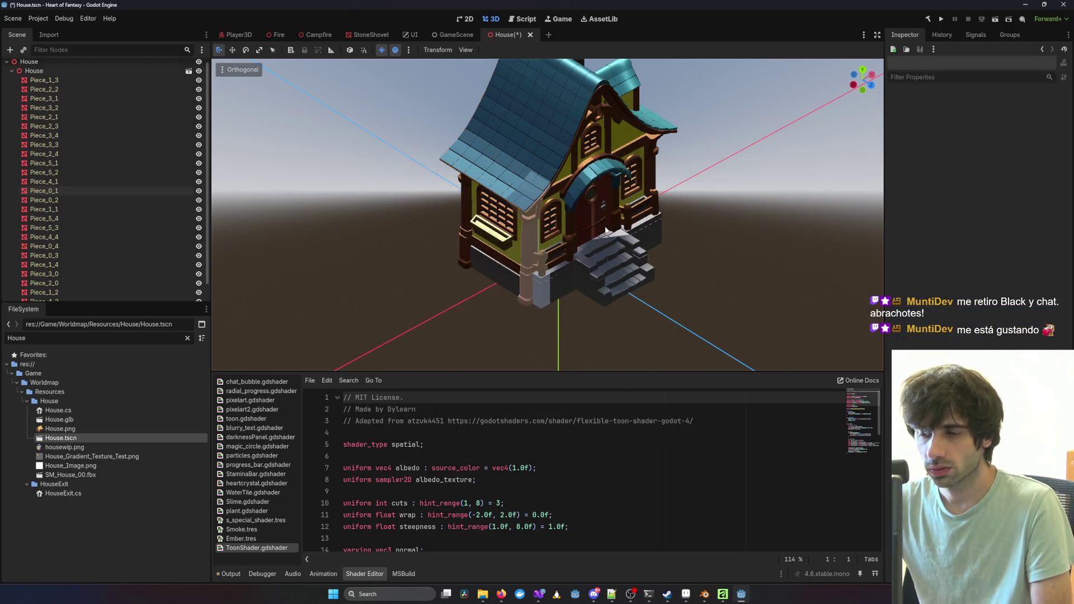
{"action": "left_click", "coordinate": [531, 222]}
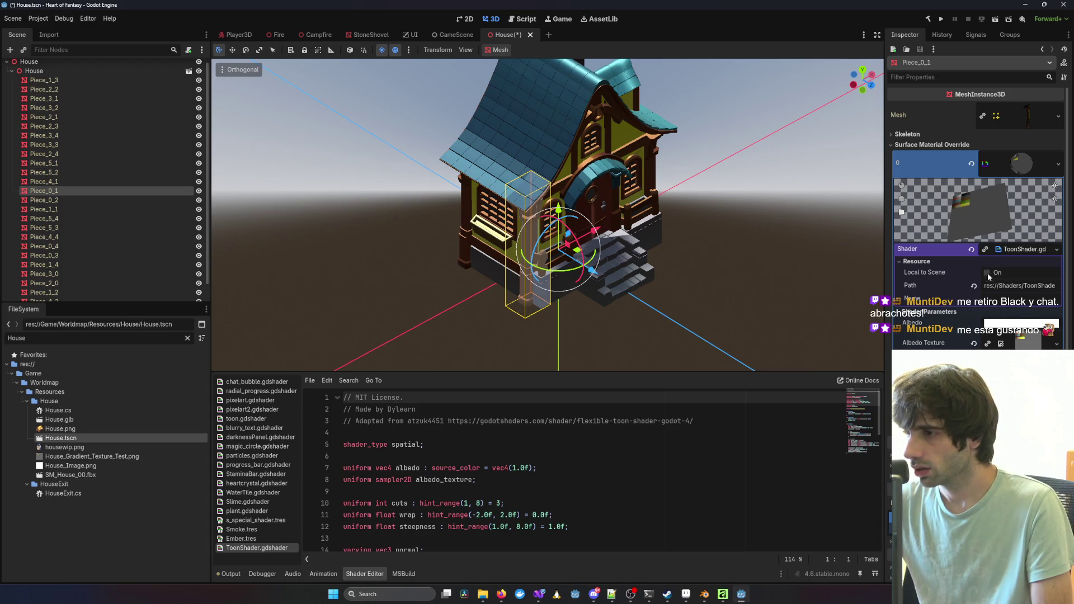
Step: Save the pillar's material to its own file, ToonMaterial.tres, inside the Textures and Materials folder
{"action": "right_click", "coordinate": [1025, 167]}
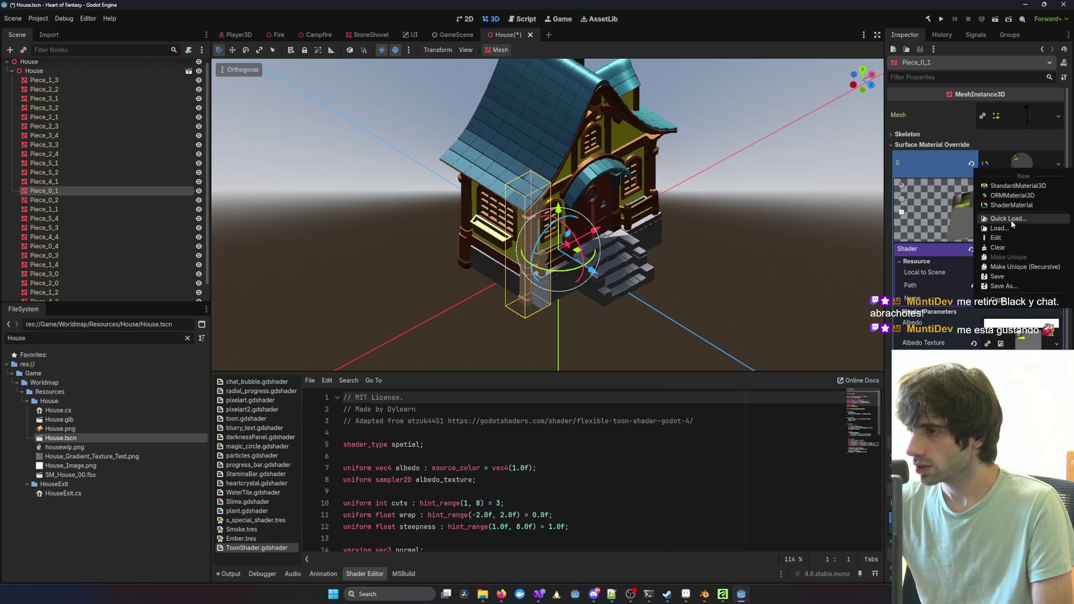
{"action": "left_click", "coordinate": [1004, 286]}
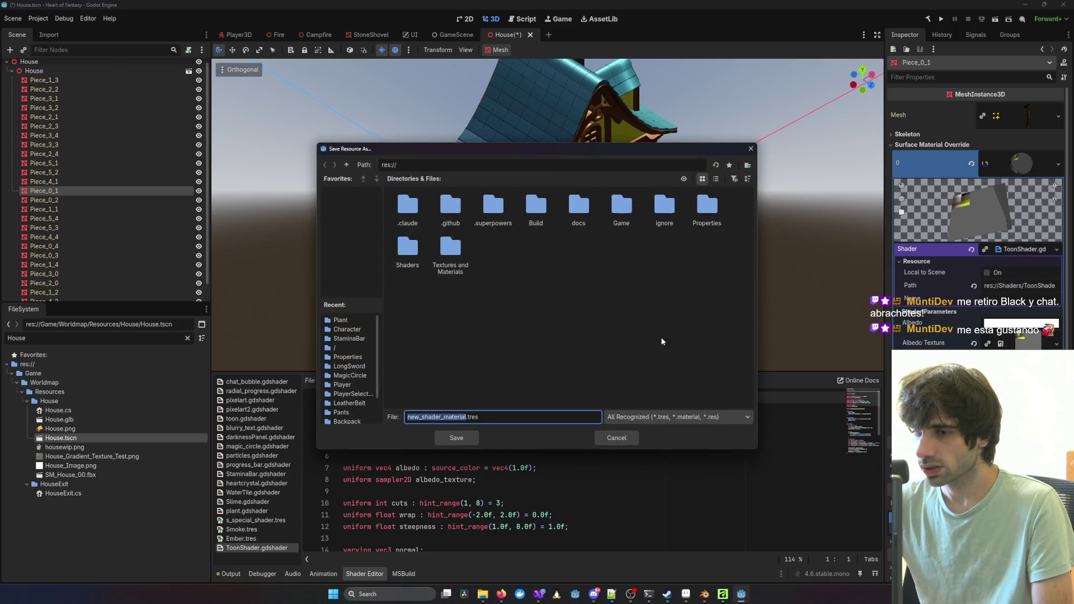
{"action": "type", "text": "ToonM"}
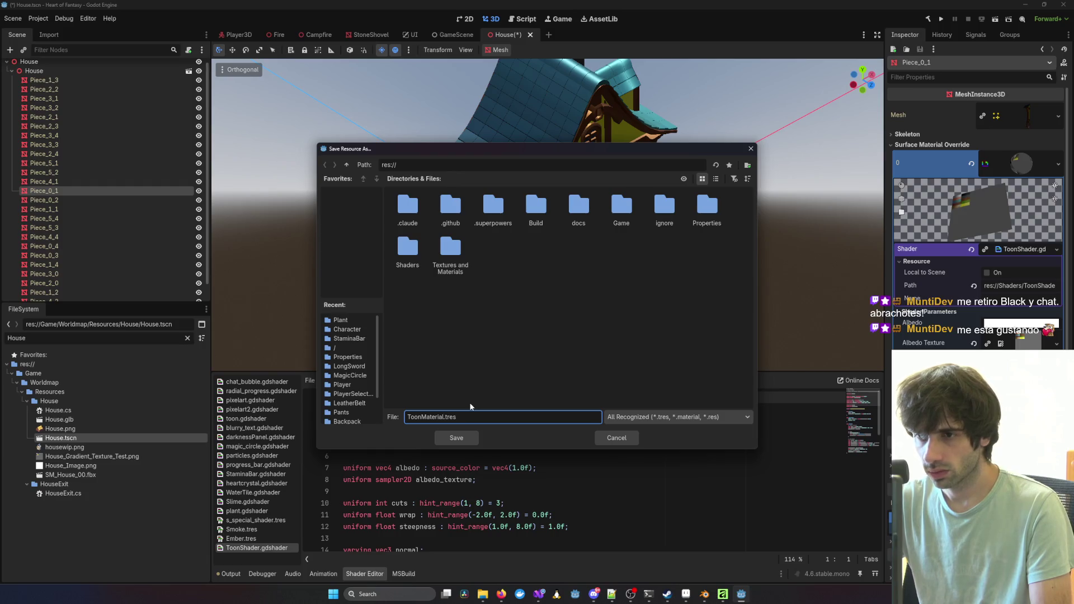
{"action": "double_click", "coordinate": [453, 253]}
{"action": "left_click", "coordinate": [465, 439]}
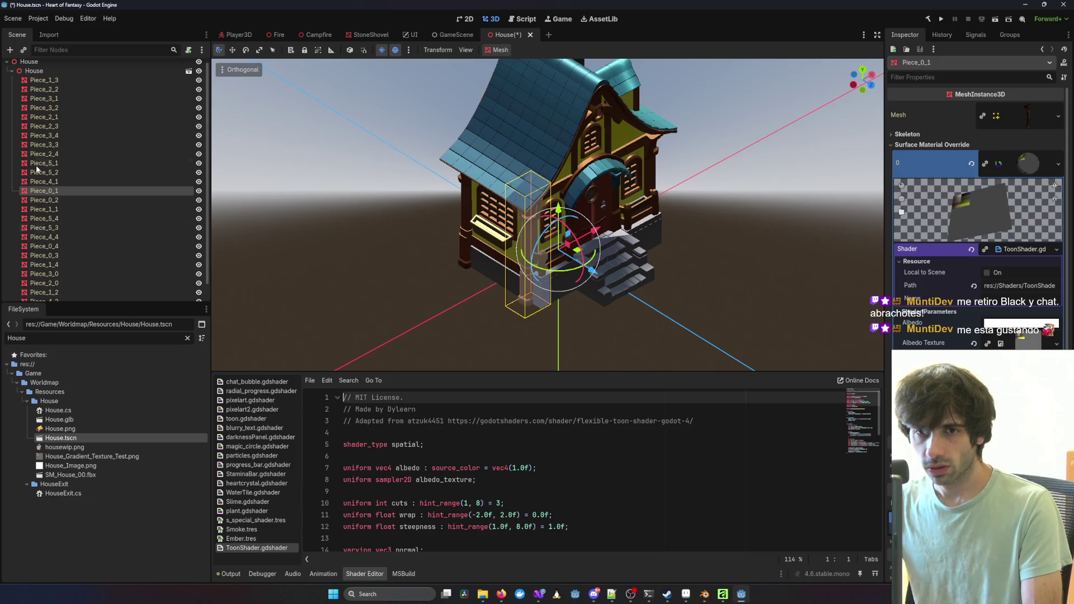
Step: Assign ToonMaterial as Surface Material Override 0 on Piece_1_3 through Piece_4_3, then save House.tscn
{"action": "left_click", "coordinate": [45, 85]}
{"action": "scroll", "coordinate": [54, 283], "scroll_direction": "down", "scroll_amount": 1}
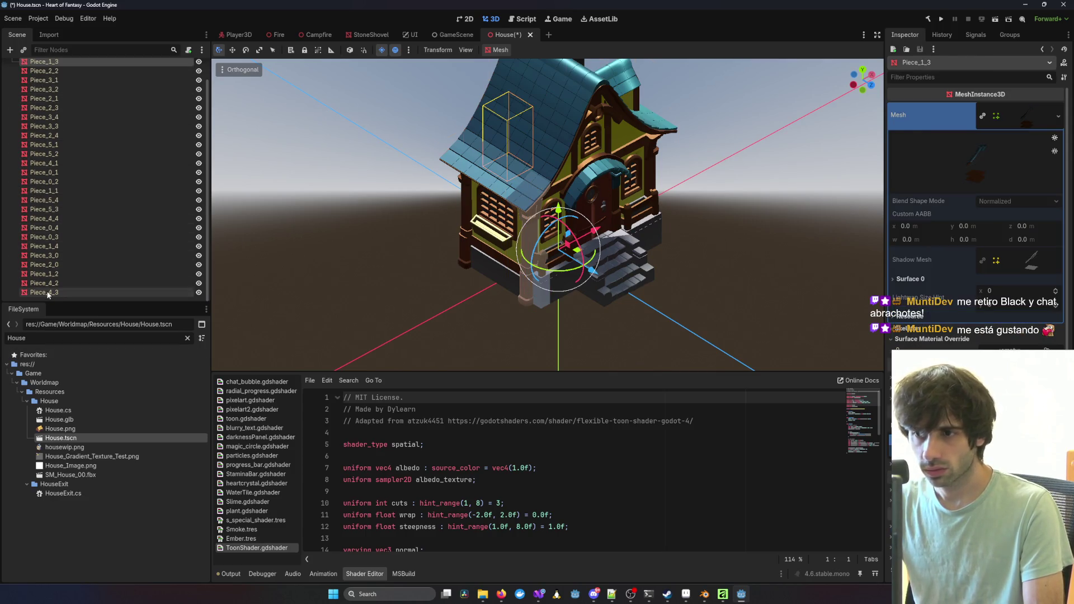
{"action": "left_click", "coordinate": [50, 292], "text": "shift"}
{"action": "left_click", "coordinate": [945, 144]}
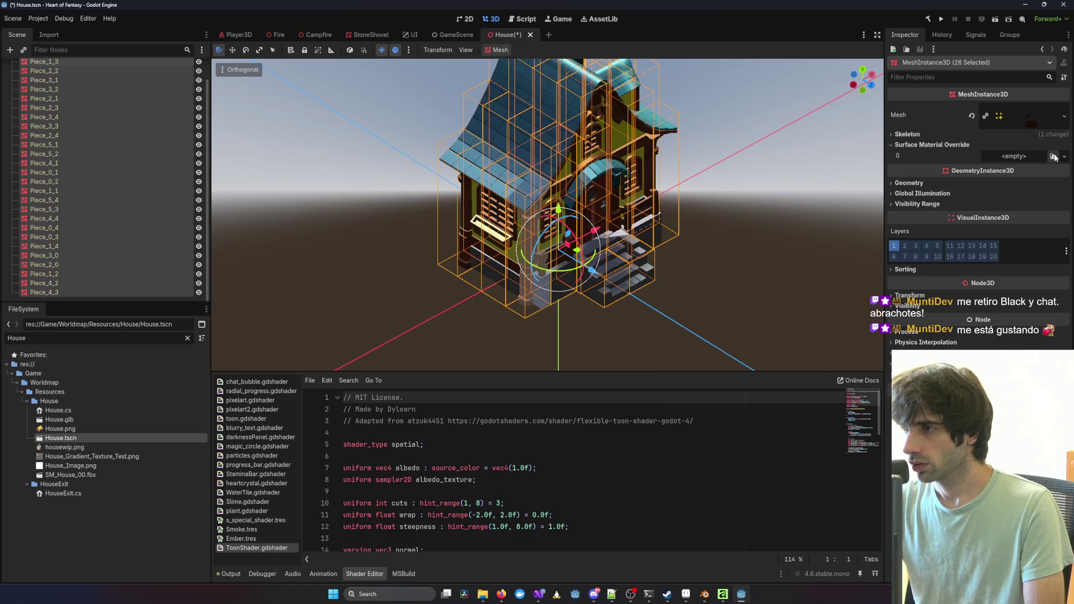
{"action": "left_click", "coordinate": [1064, 156]}
{"action": "left_click", "coordinate": [1018, 210]}
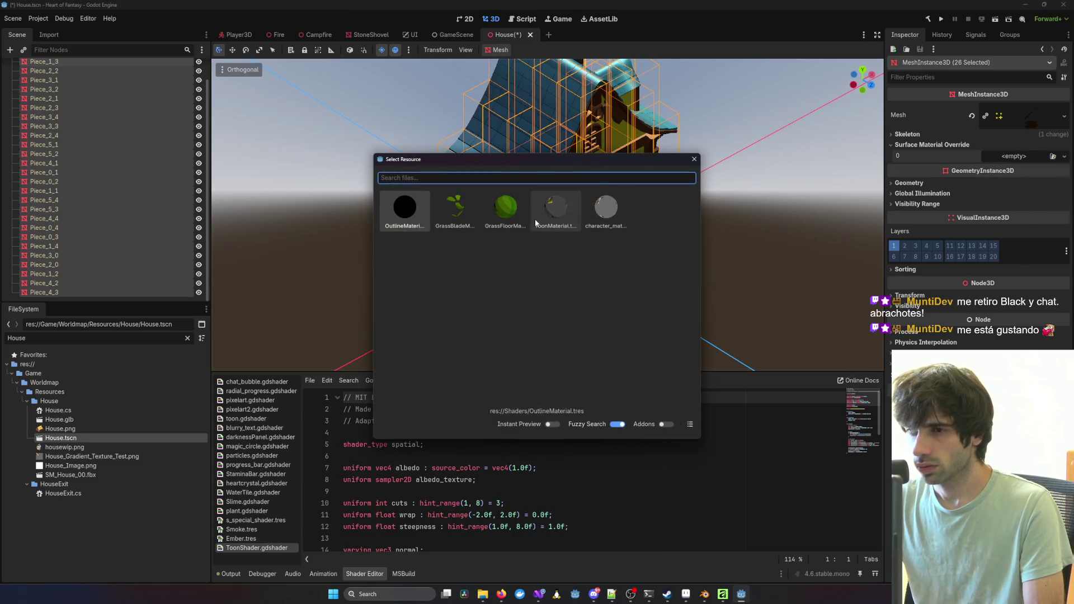
{"action": "double_click", "coordinate": [554, 208]}
{"action": "left_click", "coordinate": [799, 202]}
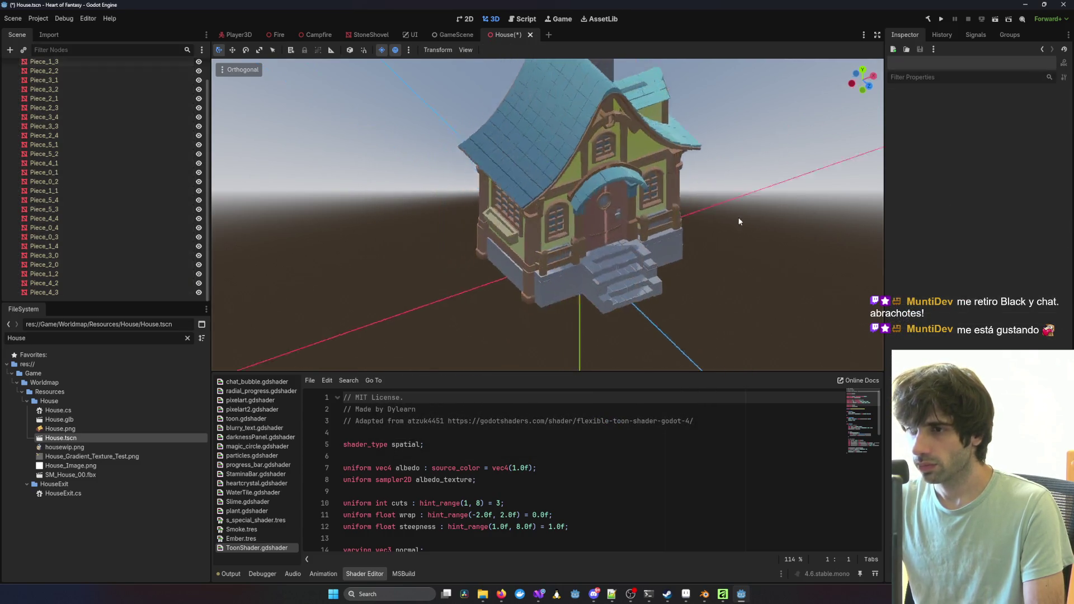
{"action": "key", "text": "ctrl+s"}
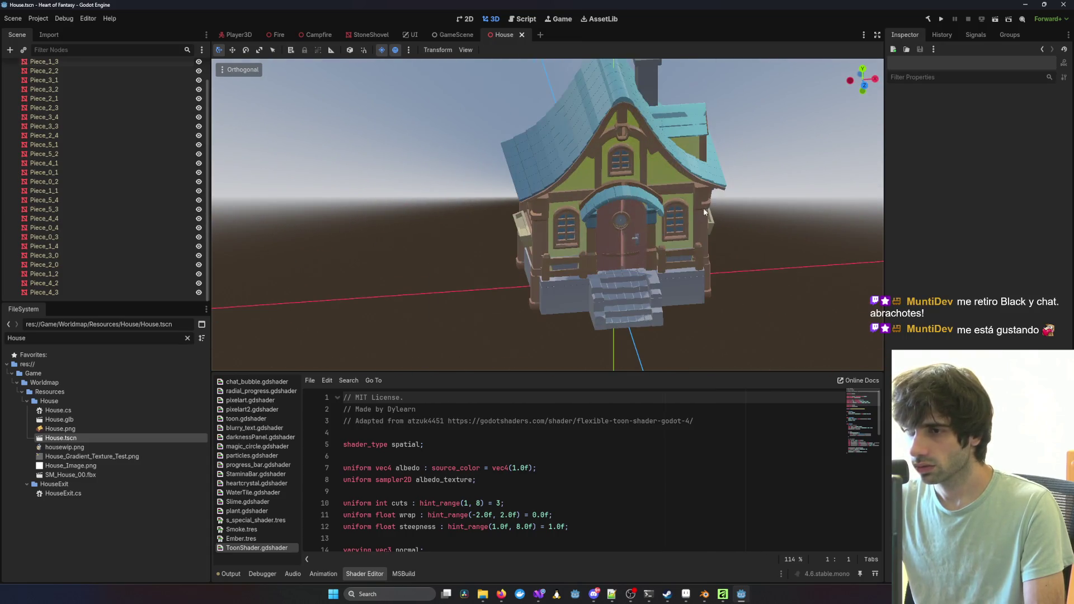
Step: Start a debug run of the game from Visual Studio and enter the game world
{"action": "mouse_move", "coordinate": [539, 594]}
{"action": "left_click", "coordinate": [720, 569]}
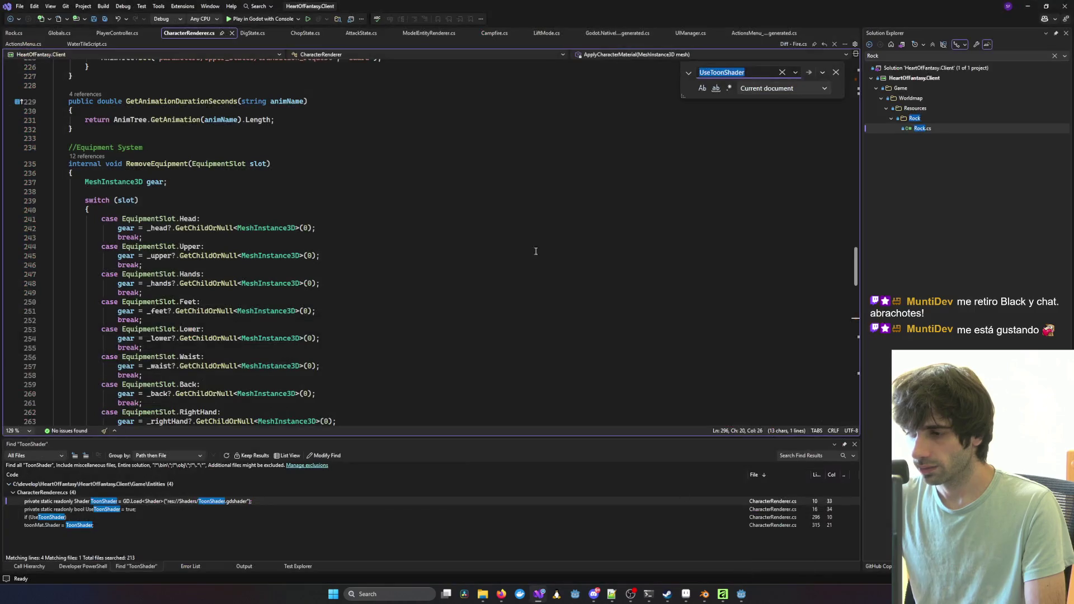
{"action": "left_click", "coordinate": [278, 19]}
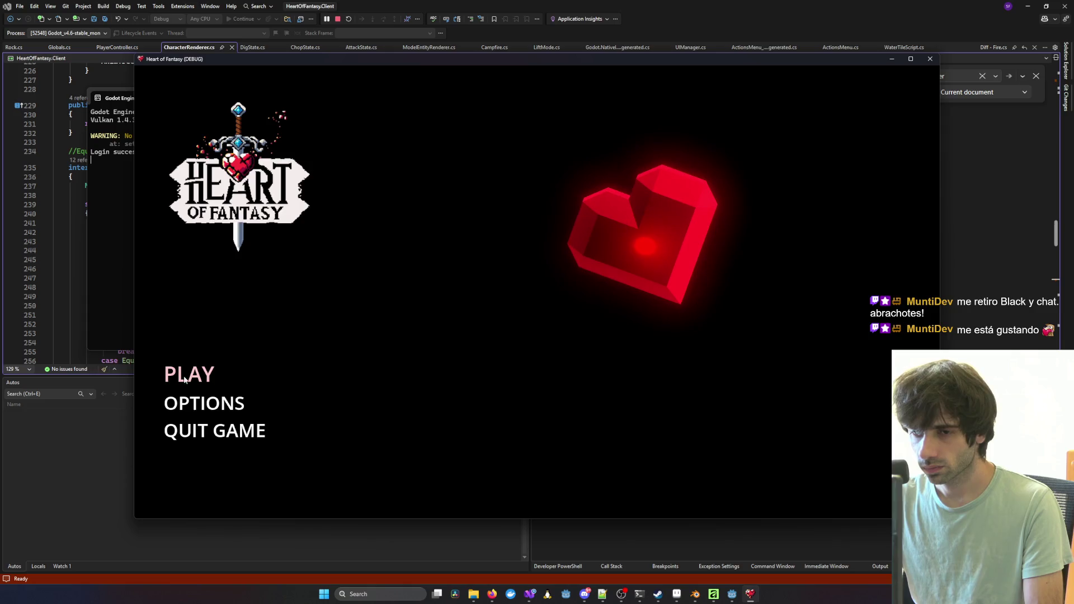
{"action": "left_click", "coordinate": [186, 374]}
{"action": "left_click", "coordinate": [555, 452]}
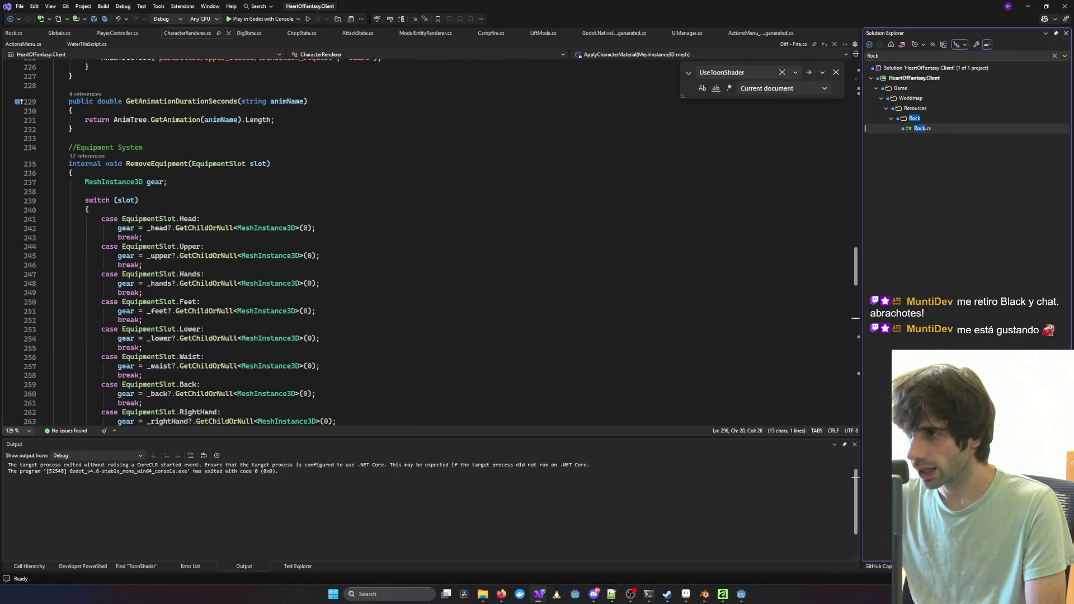
Step: Change both House.glb paths in House.cs to House.tscn, save, and rebuild with F5
{"action": "left_click", "coordinate": [931, 58]}
{"action": "left_click", "coordinate": [930, 58]}
{"action": "type", "text": "Hou"}
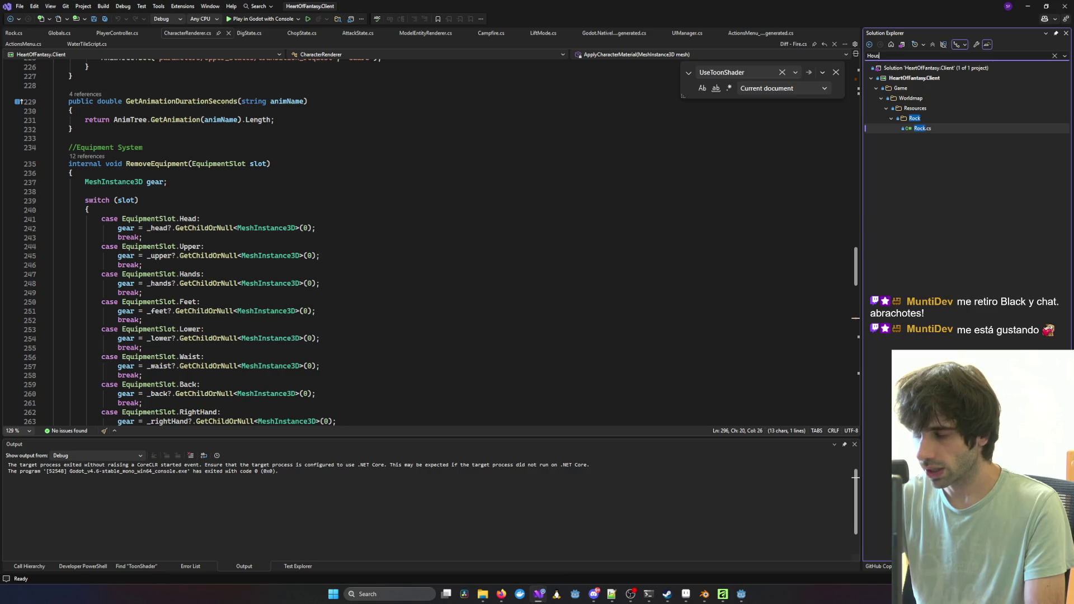
{"action": "type", "text": "e"}
{"action": "double_click", "coordinate": [949, 131]}
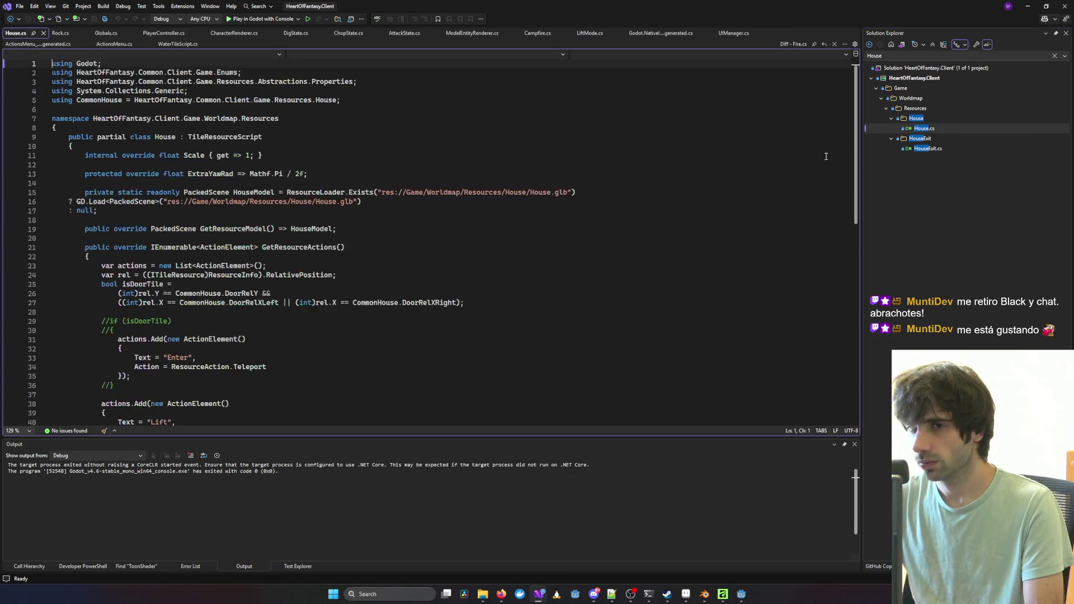
{"action": "type", "text": "tscn"}
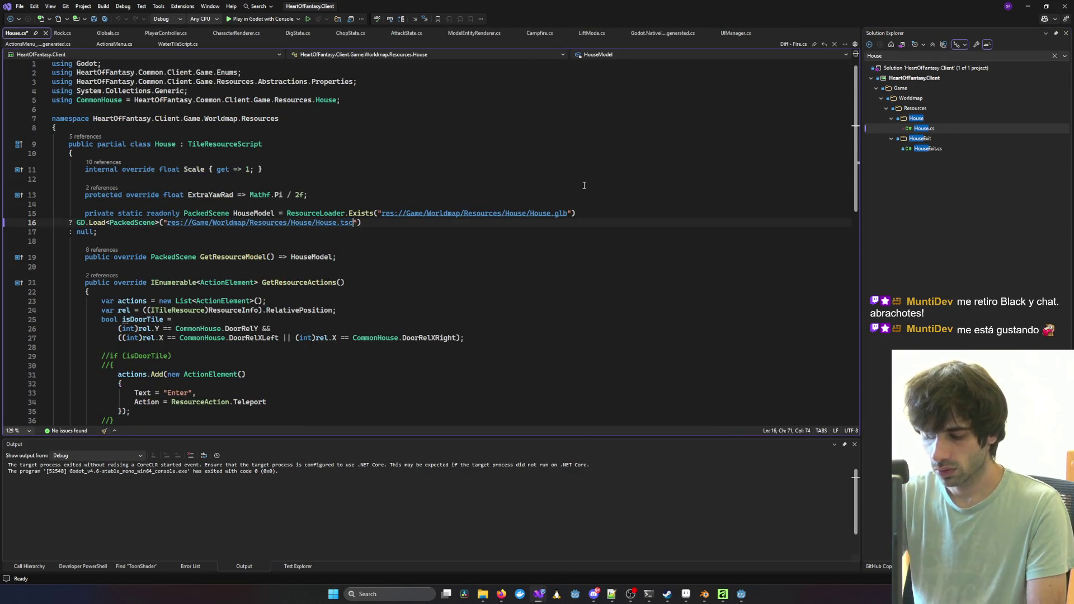
{"action": "key", "text": "ctrl+s"}
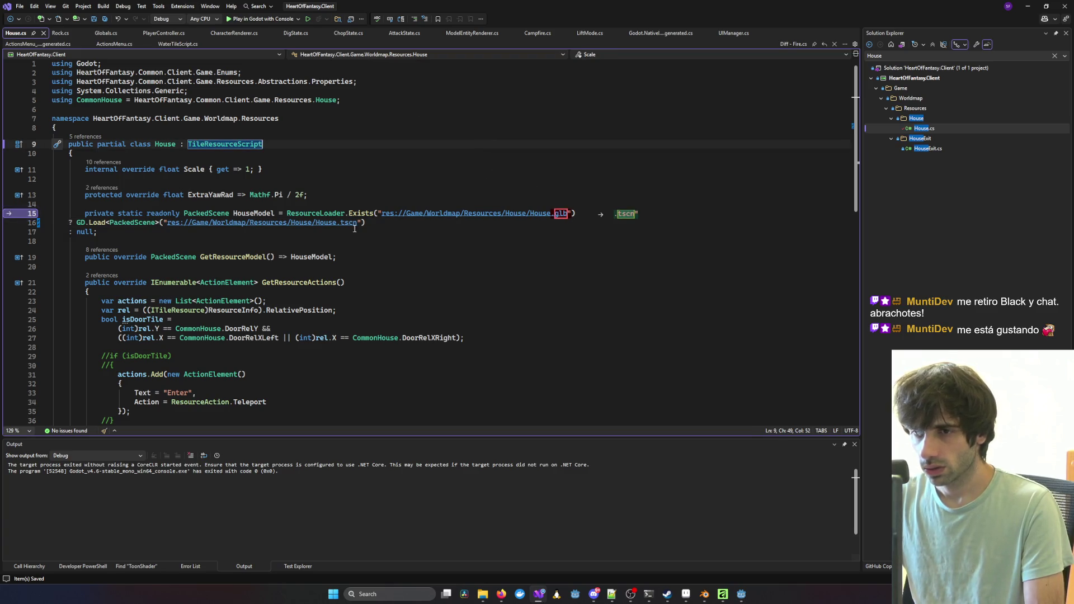
{"action": "key", "text": "Tab"}
{"action": "key", "text": "Tab"}
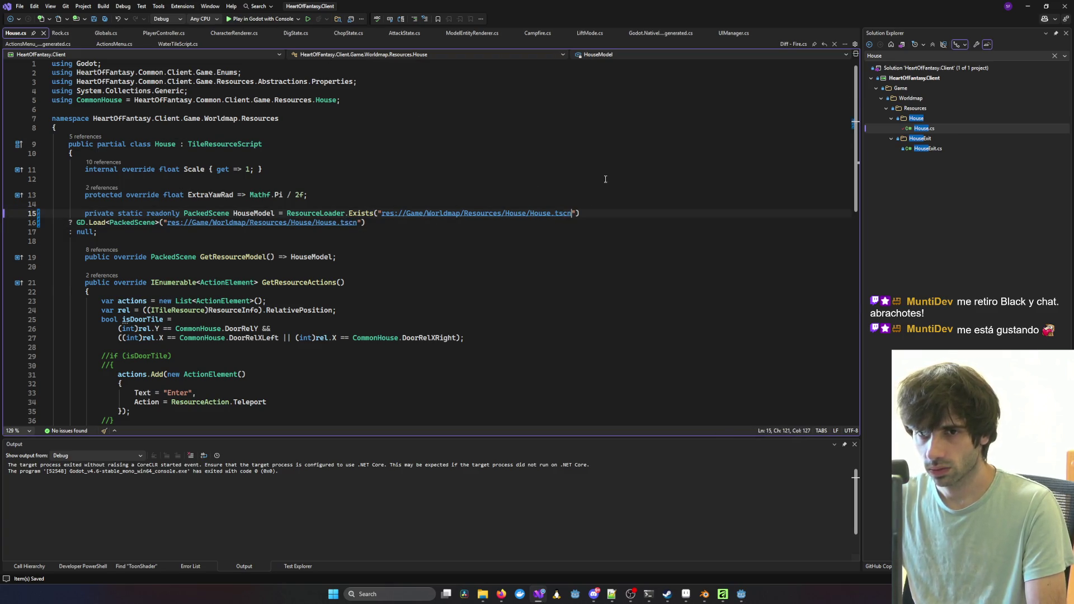
{"action": "left_click", "coordinate": [358, 282]}
{"action": "key", "text": "F5"}
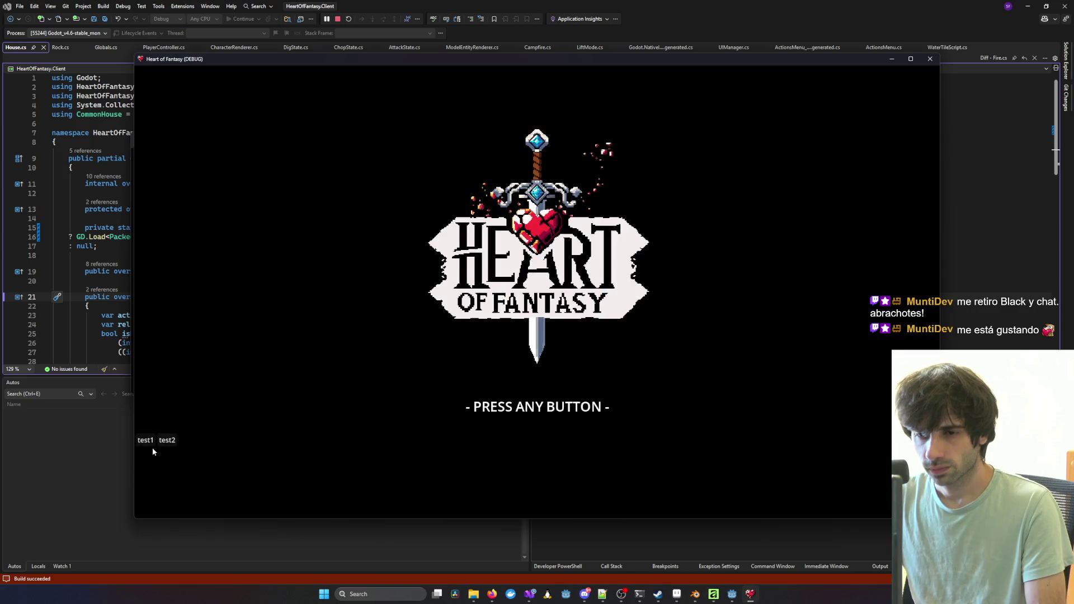
Step: Log in with the prefilled account and enter the world with the existing character
{"action": "left_click", "coordinate": [153, 451]}
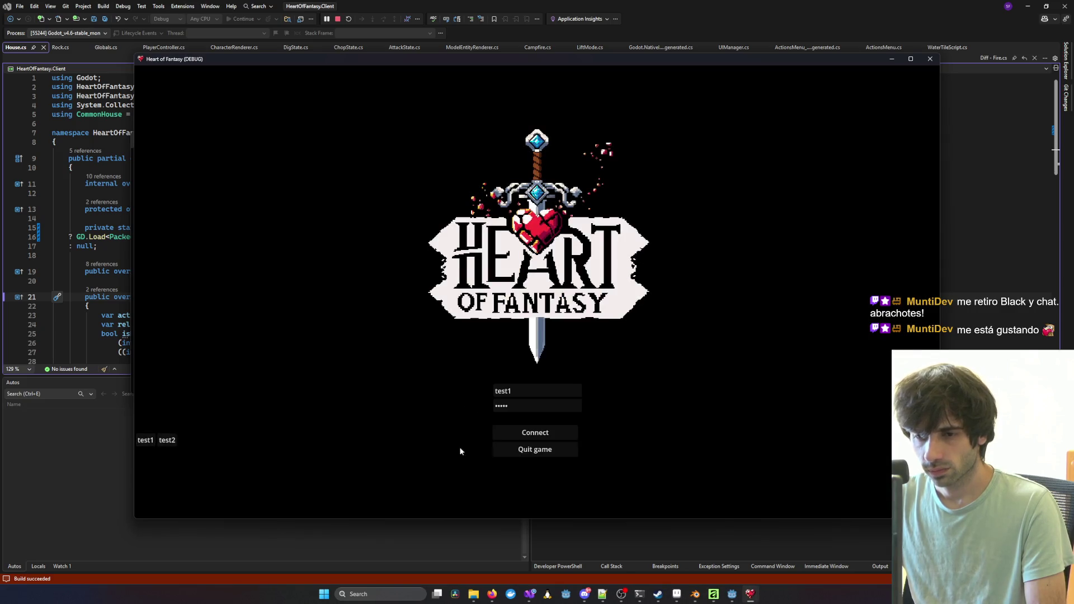
{"action": "left_click", "coordinate": [535, 434]}
{"action": "left_click", "coordinate": [185, 371]}
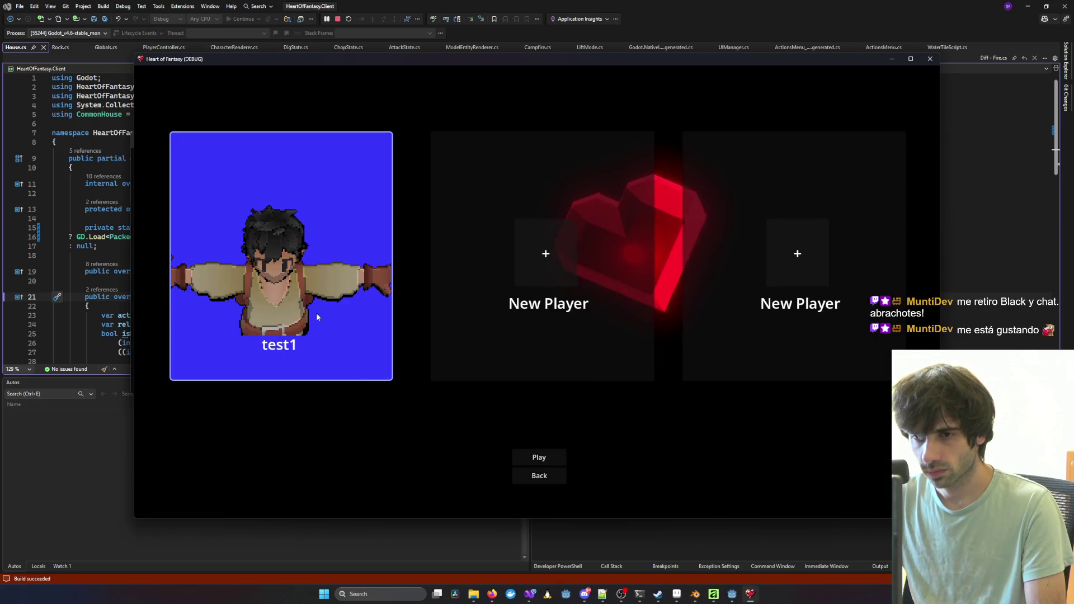
{"action": "left_click", "coordinate": [543, 453]}
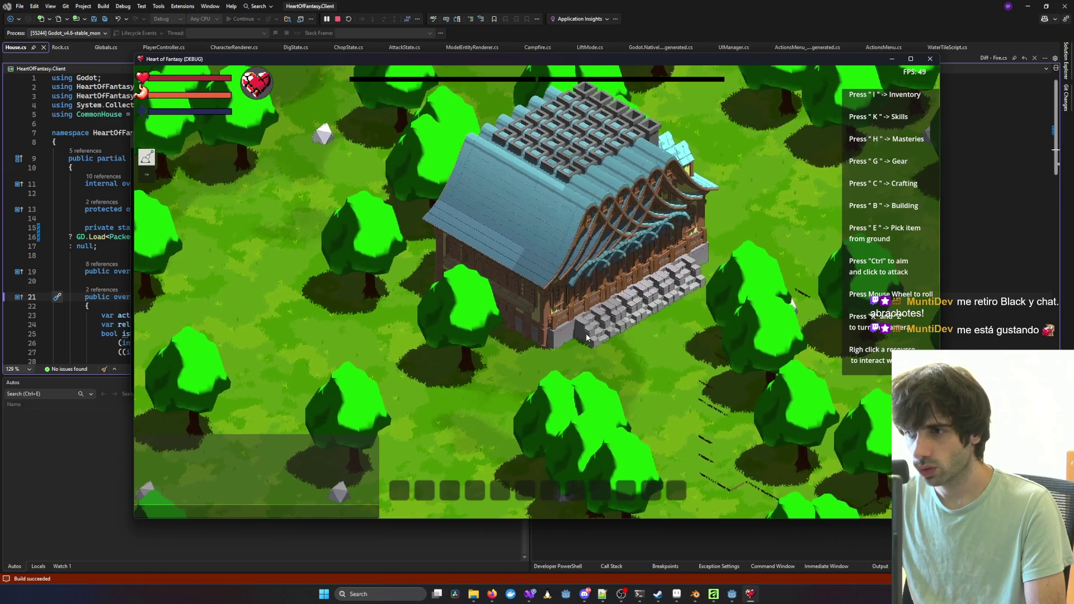
Step: Zoom and rotate the camera around the house to inspect it, then close the game
{"action": "scroll", "coordinate": [586, 334], "scroll_direction": "up", "scroll_amount": 4}
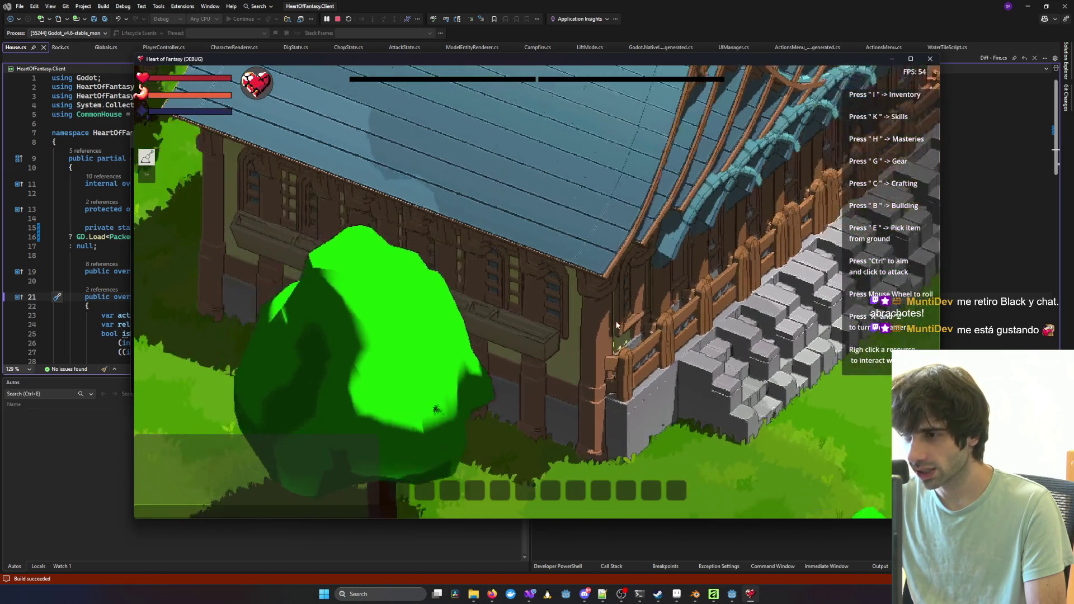
{"action": "scroll", "coordinate": [617, 325], "scroll_direction": "down", "scroll_amount": 3}
{"action": "key", "text": "z"}
{"action": "key", "text": "x"}
{"action": "scroll", "coordinate": [714, 383], "scroll_direction": "up", "scroll_amount": 3}
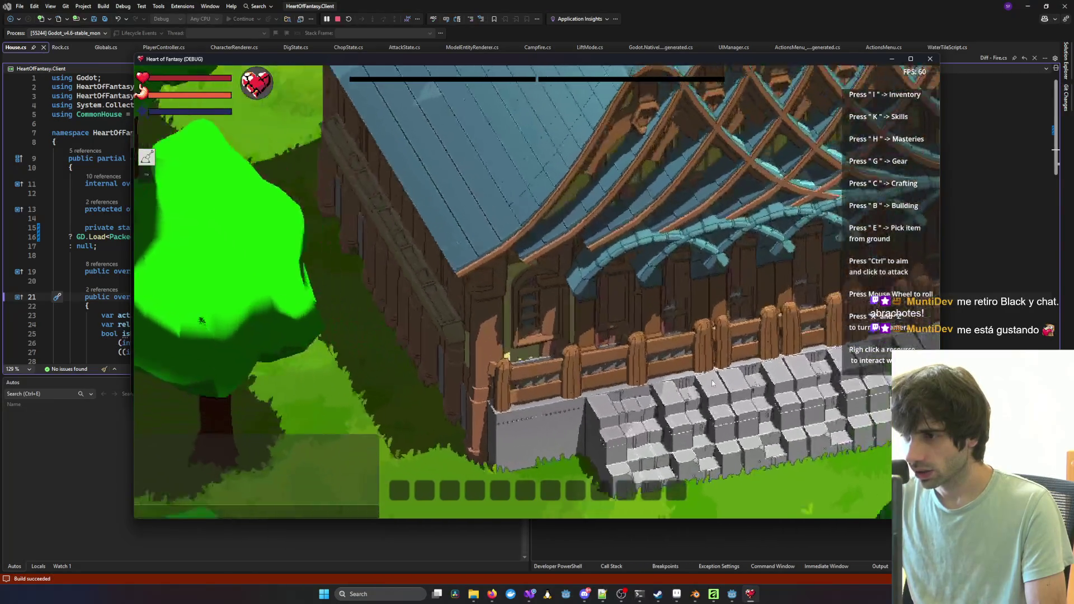
{"action": "scroll", "coordinate": [714, 383], "scroll_direction": "down", "scroll_amount": 4}
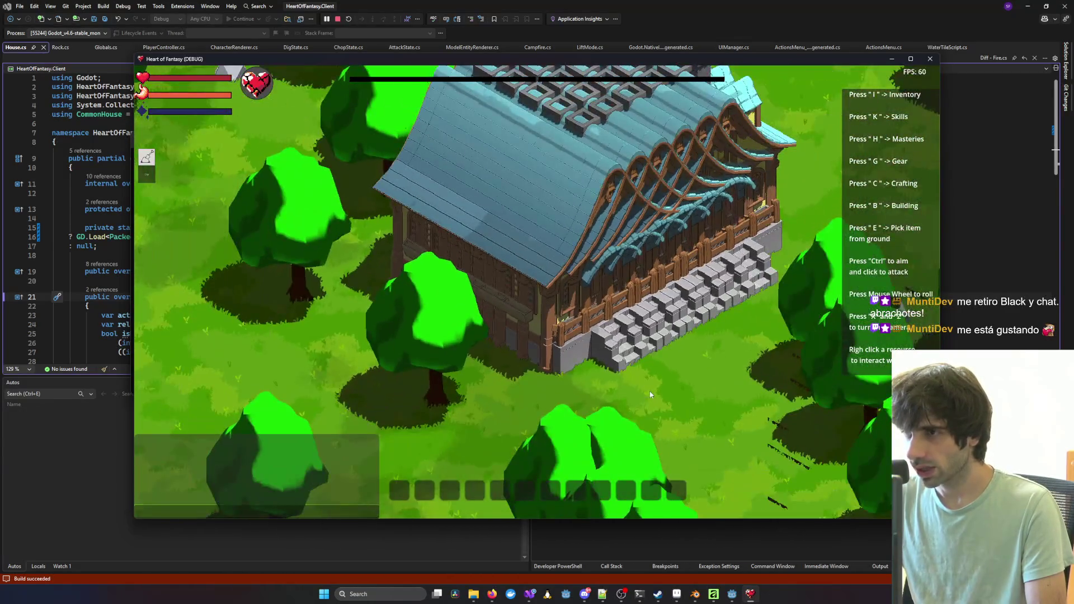
{"action": "scroll", "coordinate": [649, 386], "scroll_direction": "up", "scroll_amount": 2}
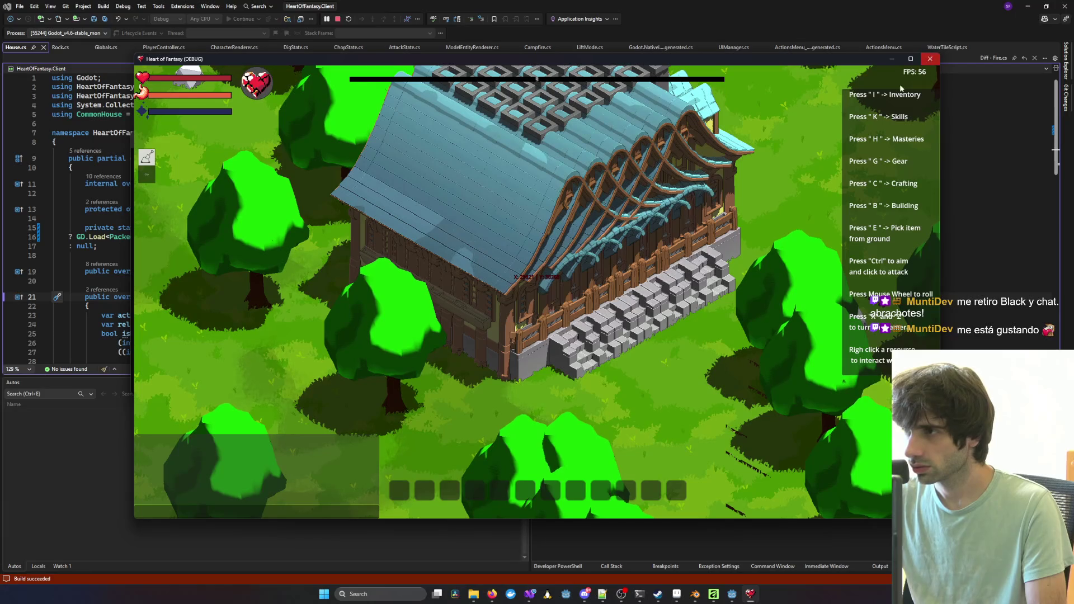
{"action": "left_click", "coordinate": [628, 526]}
{"action": "left_click", "coordinate": [742, 597]}
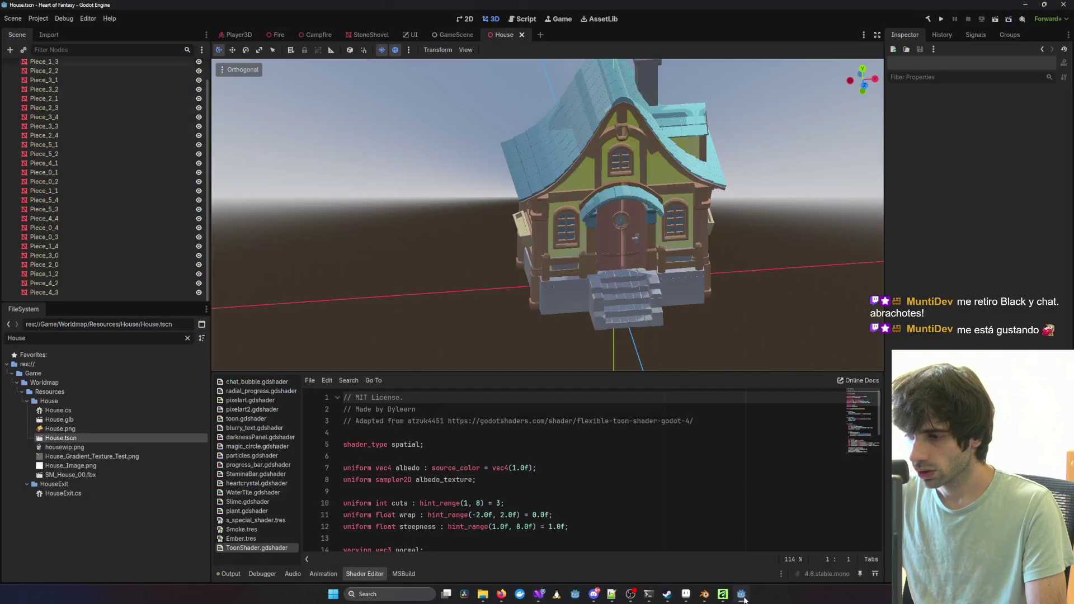
{"action": "scroll", "coordinate": [381, 184], "scroll_direction": "down", "scroll_amount": 2}
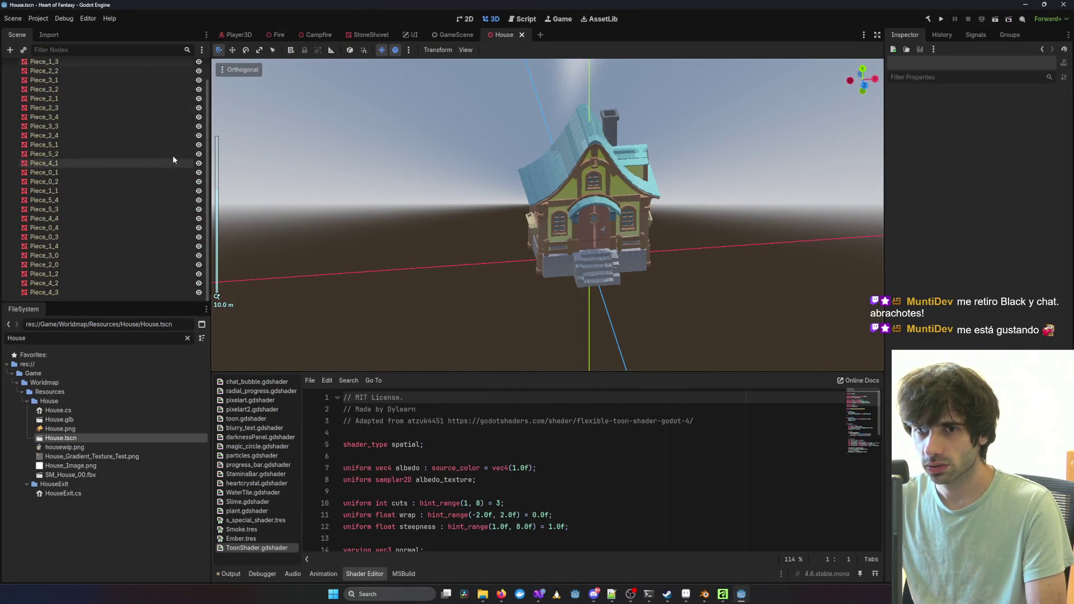
{"action": "scroll", "coordinate": [174, 159], "scroll_direction": "up", "scroll_amount": 2}
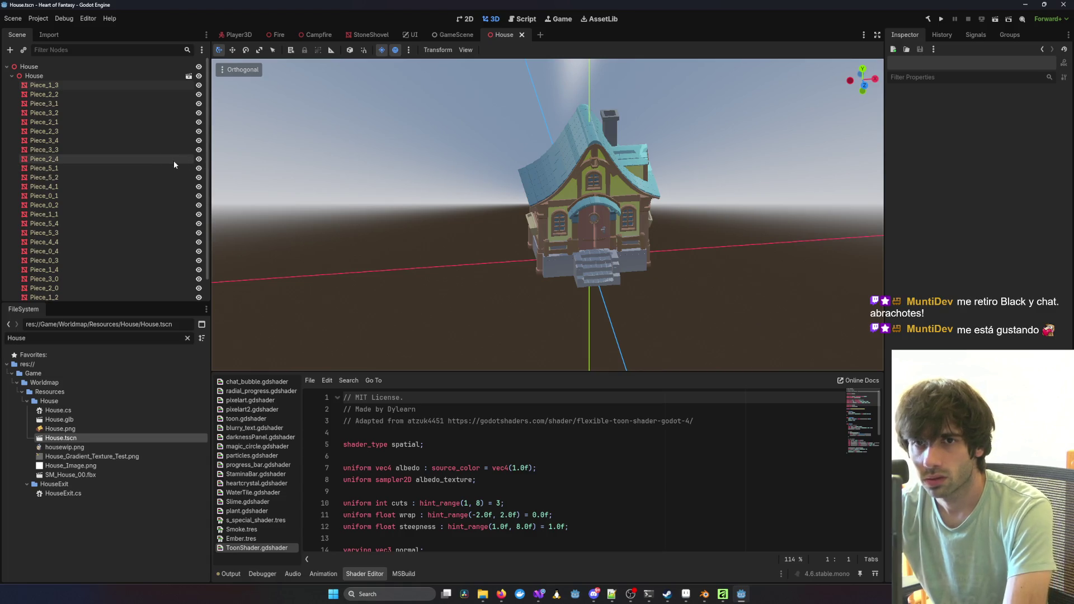
{"action": "left_click", "coordinate": [742, 597]}
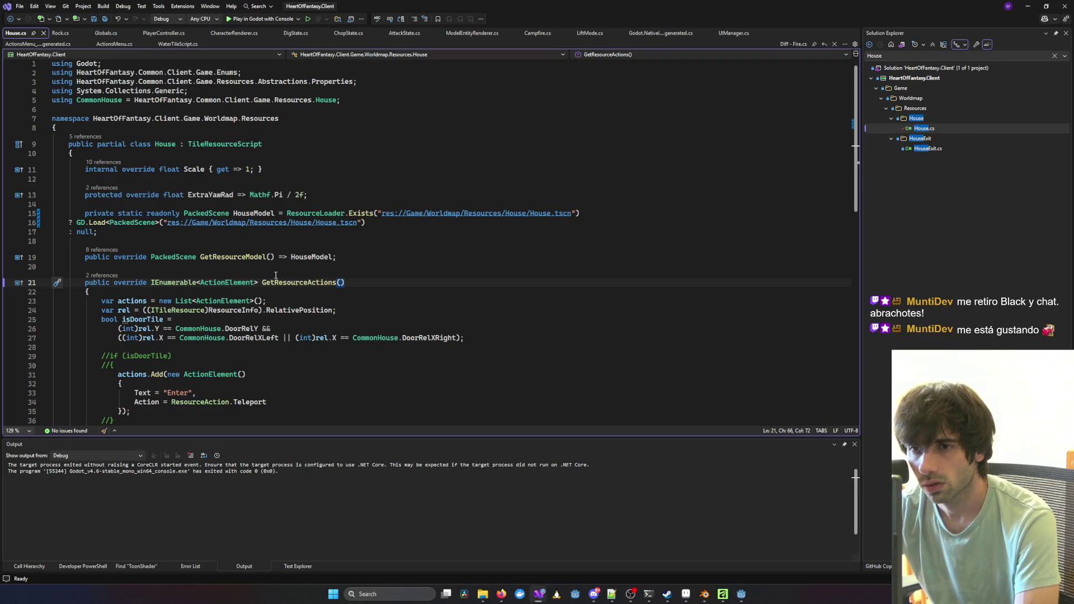
{"action": "double_click", "coordinate": [253, 213]}
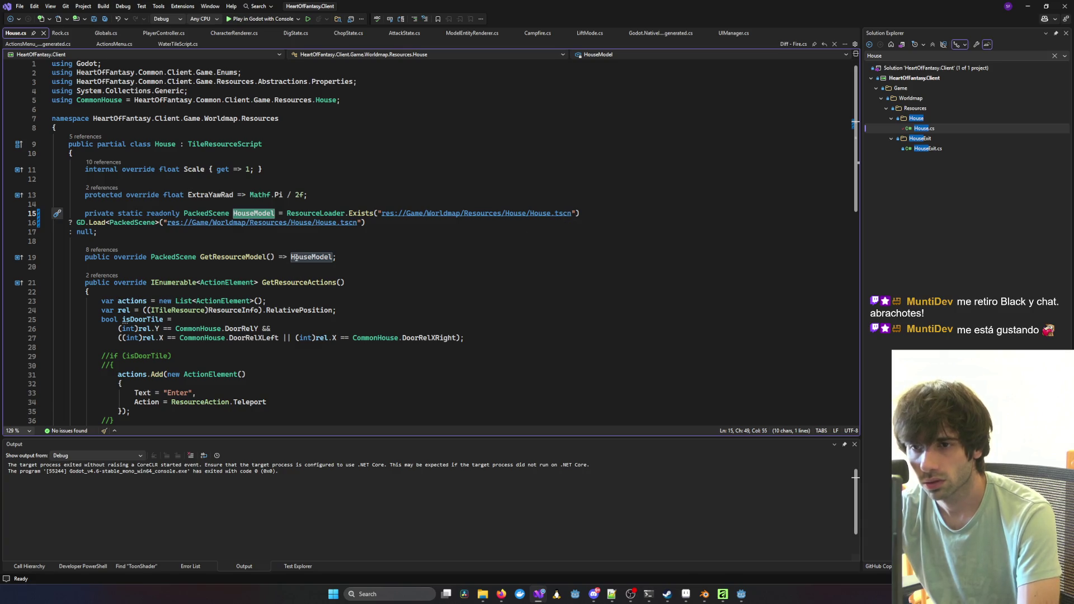
{"action": "scroll", "coordinate": [242, 258], "scroll_direction": "down", "scroll_amount": 4}
{"action": "scroll", "coordinate": [313, 265], "scroll_direction": "down", "scroll_amount": 3}
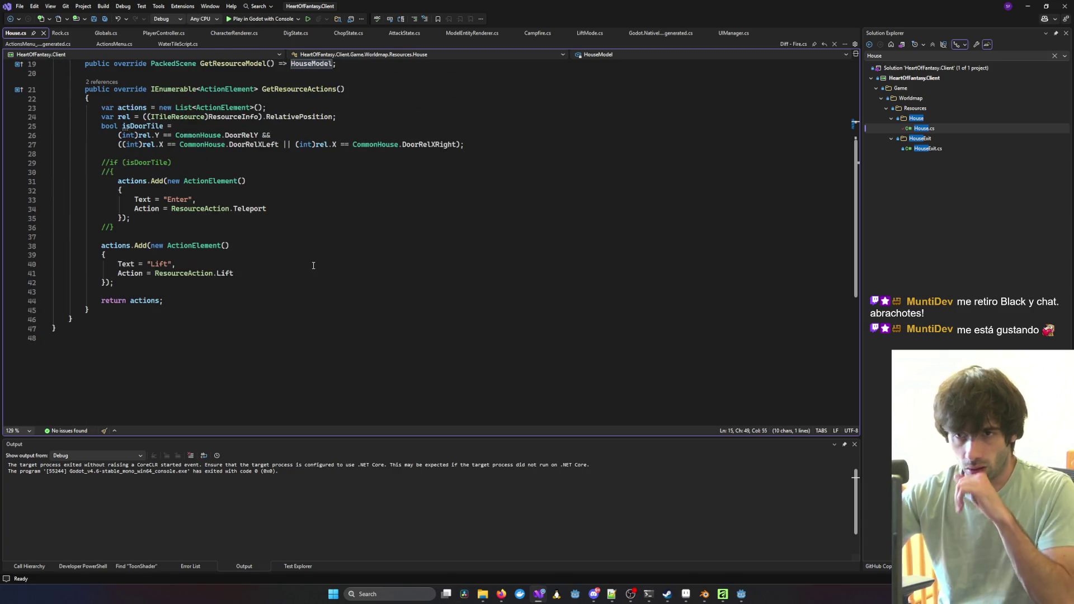
{"action": "scroll", "coordinate": [327, 263], "scroll_direction": "up", "scroll_amount": 3}
{"action": "scroll", "coordinate": [330, 271], "scroll_direction": "up", "scroll_amount": 3}
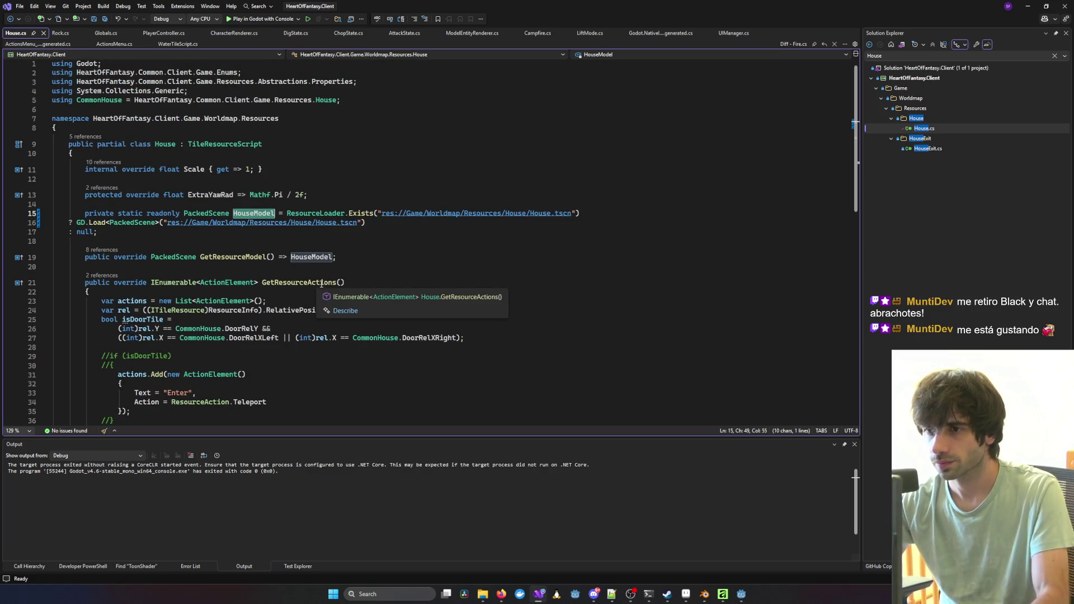
{"action": "key", "text": "alt+Tab"}
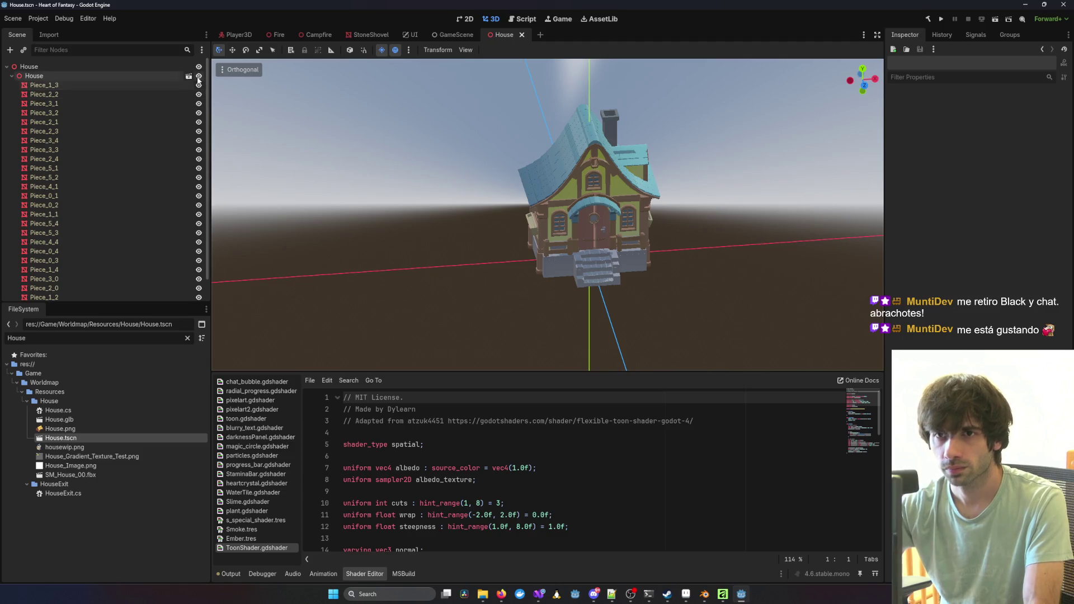
Step: Hide and reshow the House node, orbit the view, select Piece_1_3, then return to Visual Studio
{"action": "left_click", "coordinate": [199, 75]}
{"action": "left_click", "coordinate": [198, 75]}
{"action": "mouse_move", "coordinate": [571, 203]}
{"action": "left_mouse_down"}
{"action": "mouse_move", "coordinate": [284, 214]}
{"action": "mouse_move", "coordinate": [670, 213]}
{"action": "mouse_move", "coordinate": [266, 253]}
{"action": "mouse_move", "coordinate": [529, 241]}
{"action": "left_mouse_up"}
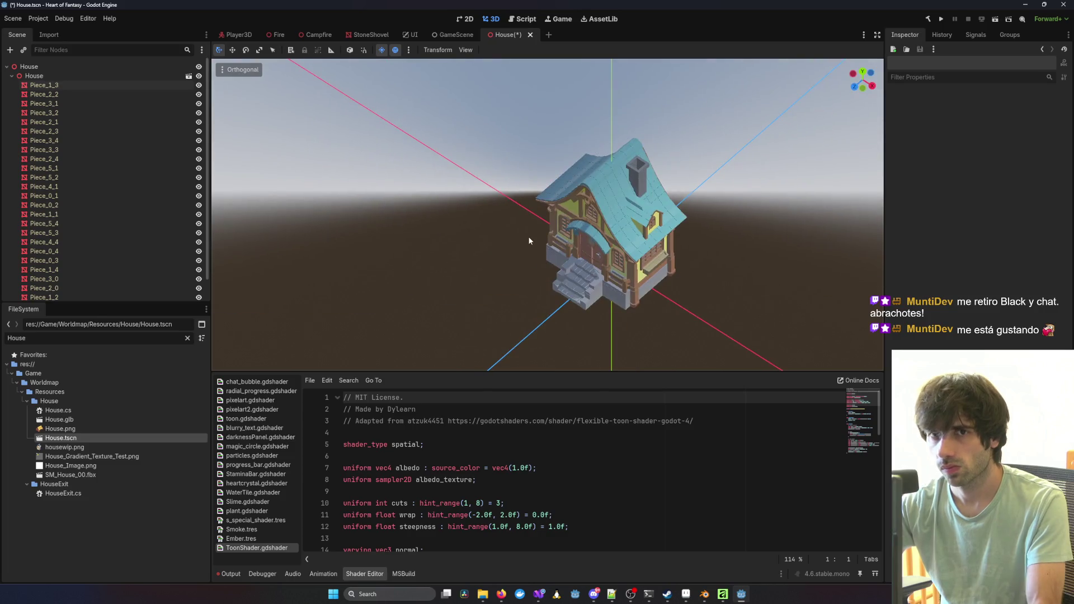
{"action": "left_click", "coordinate": [73, 85]}
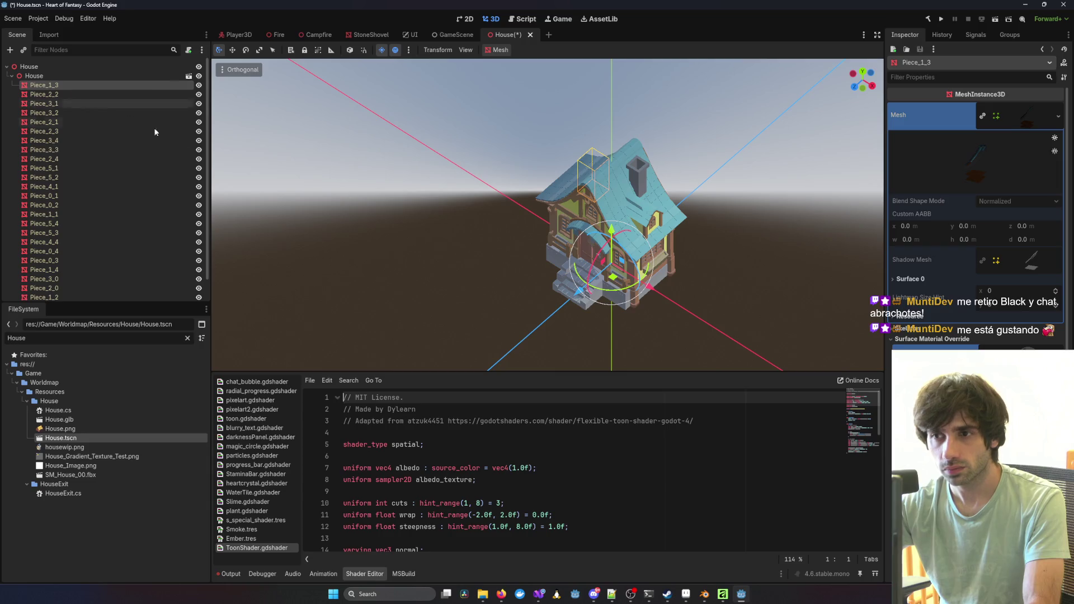
{"action": "left_click", "coordinate": [540, 597]}
{"action": "left_click", "coordinate": [716, 558]}
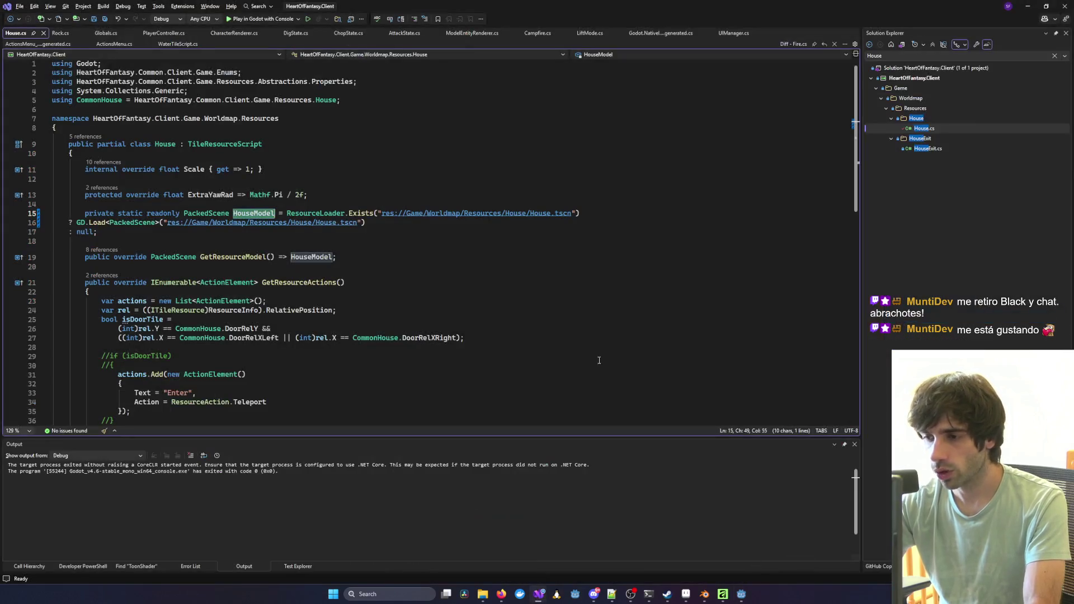
Step: Launch a debug run, log in, pick the existing character and enter the world
{"action": "left_click", "coordinate": [273, 19]}
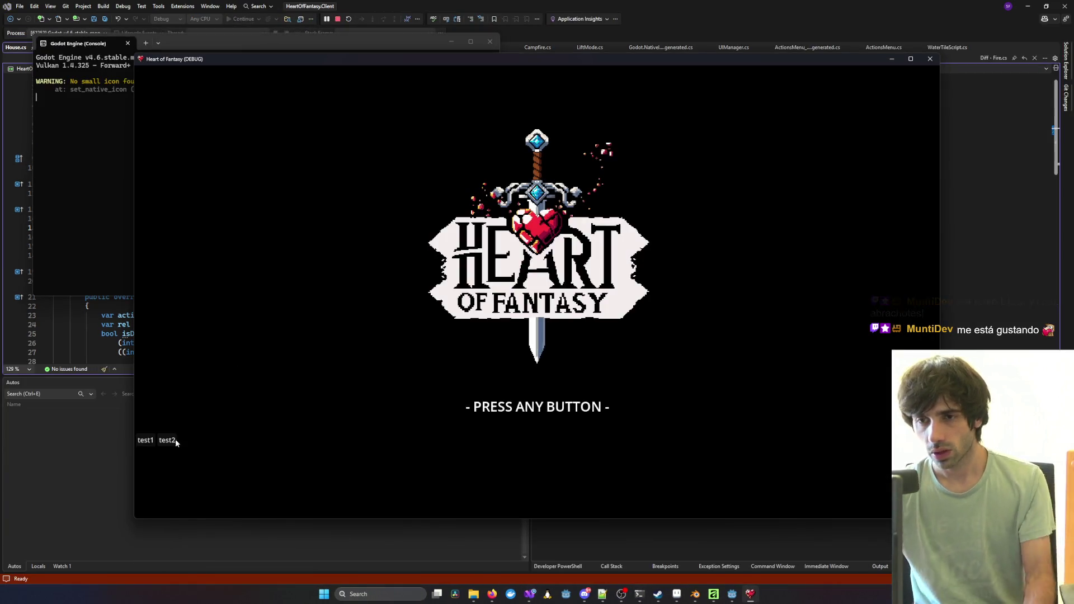
{"action": "left_click", "coordinate": [155, 441]}
{"action": "left_click", "coordinate": [553, 435]}
{"action": "left_click", "coordinate": [193, 371]}
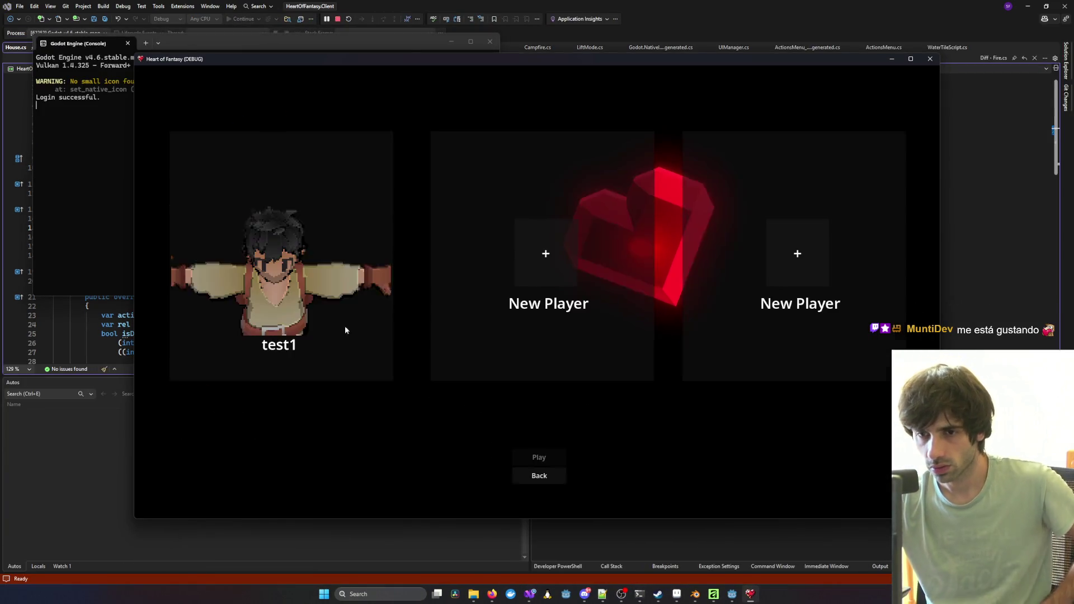
{"action": "left_click", "coordinate": [345, 326]}
{"action": "left_click", "coordinate": [547, 465]}
Step: Arrange the console and game windows side by side to read the error, then stop debugging
{"action": "left_click", "coordinate": [299, 56]}
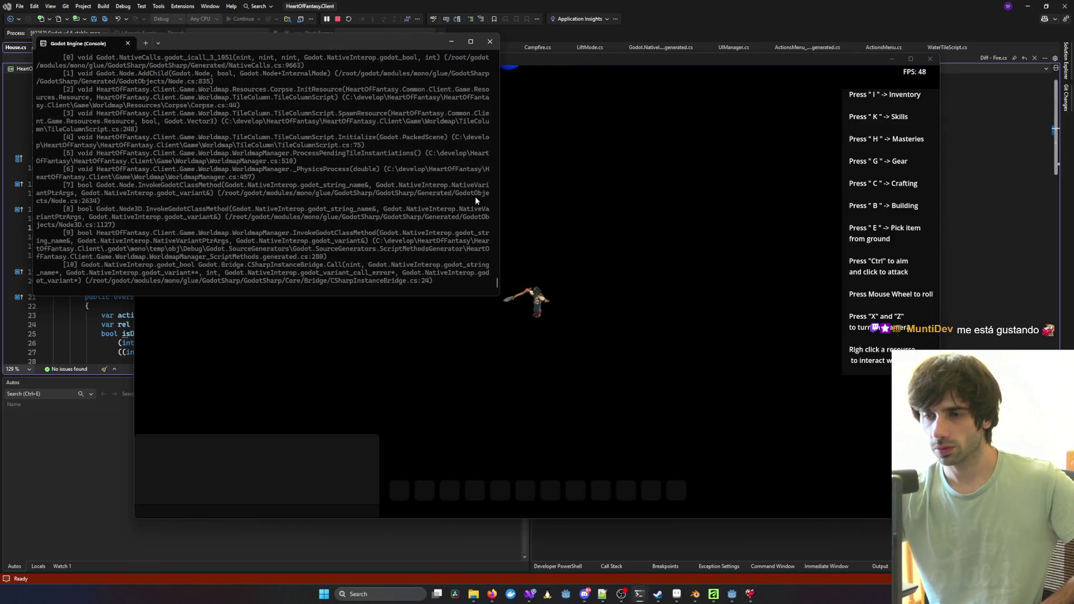
{"action": "left_click", "coordinate": [590, 219]}
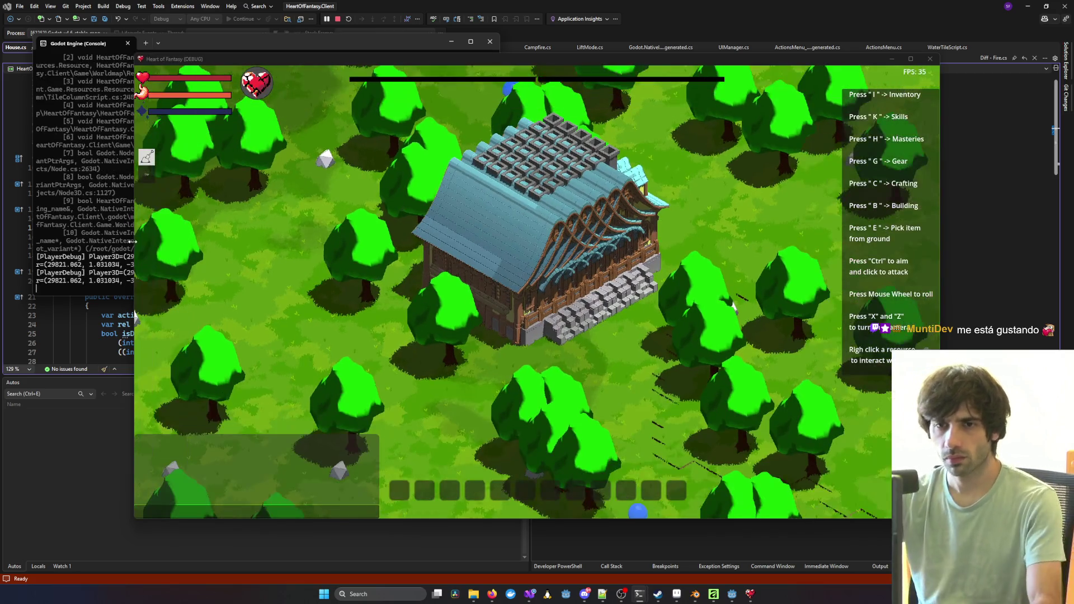
{"action": "scroll", "coordinate": [96, 243], "scroll_direction": "up", "scroll_amount": 5}
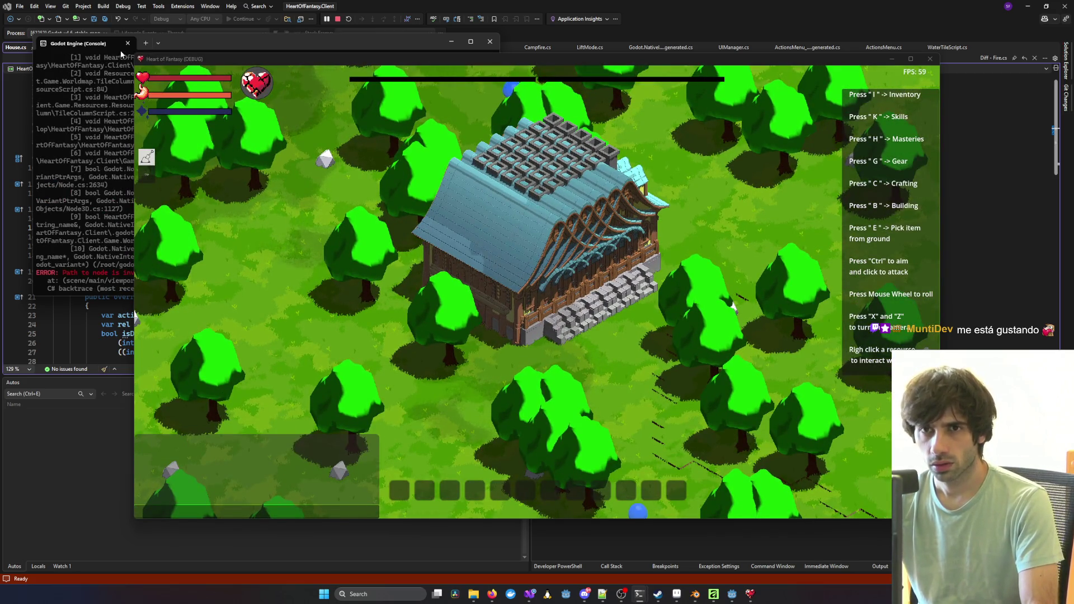
{"action": "left_click_drag", "start_coordinate": [216, 43], "coordinate": [312, 56]}
{"action": "mouse_move", "coordinate": [767, 63]}
{"action": "left_mouse_down"}
{"action": "mouse_move", "coordinate": [758, 87]}
{"action": "mouse_move", "coordinate": [928, 158]}
{"action": "left_mouse_up"}
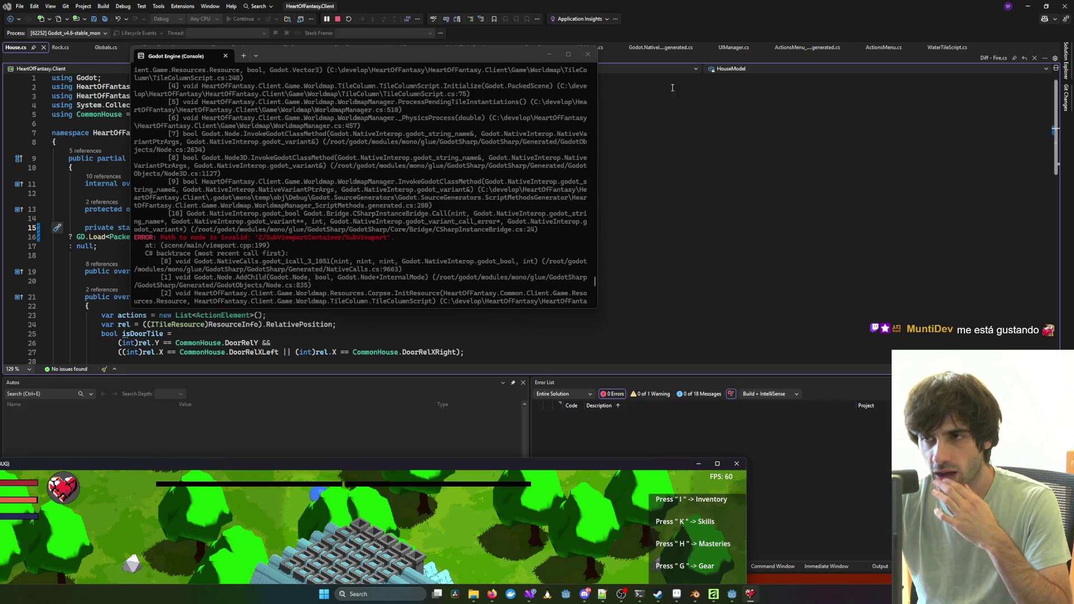
{"action": "left_click", "coordinate": [588, 53]}
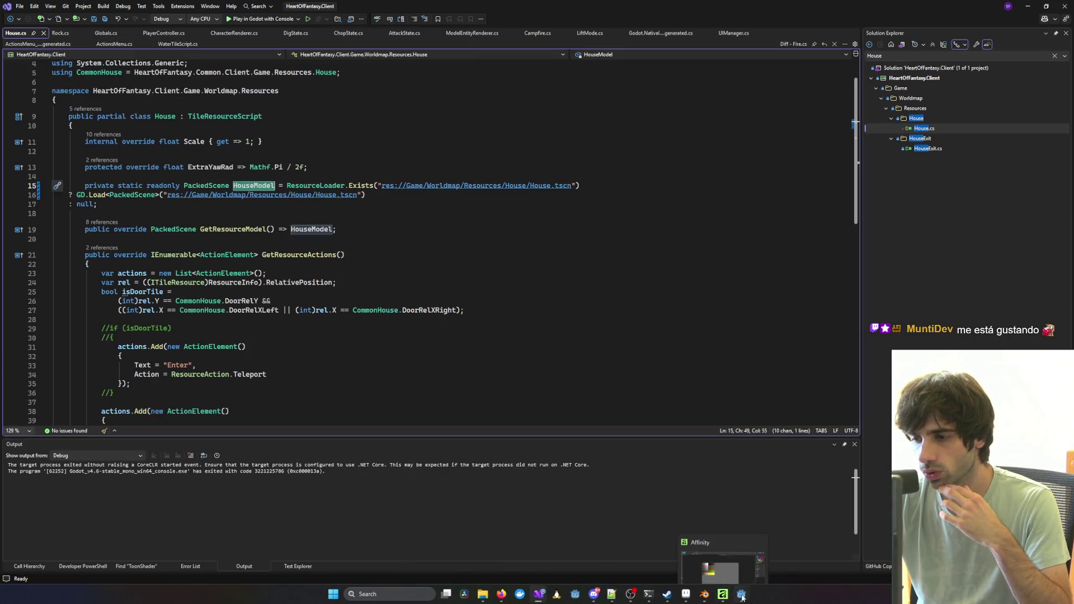
Step: Select Piece_1_3 through Piece_4_3 and drag them onto the House node
{"action": "left_click", "coordinate": [743, 597]}
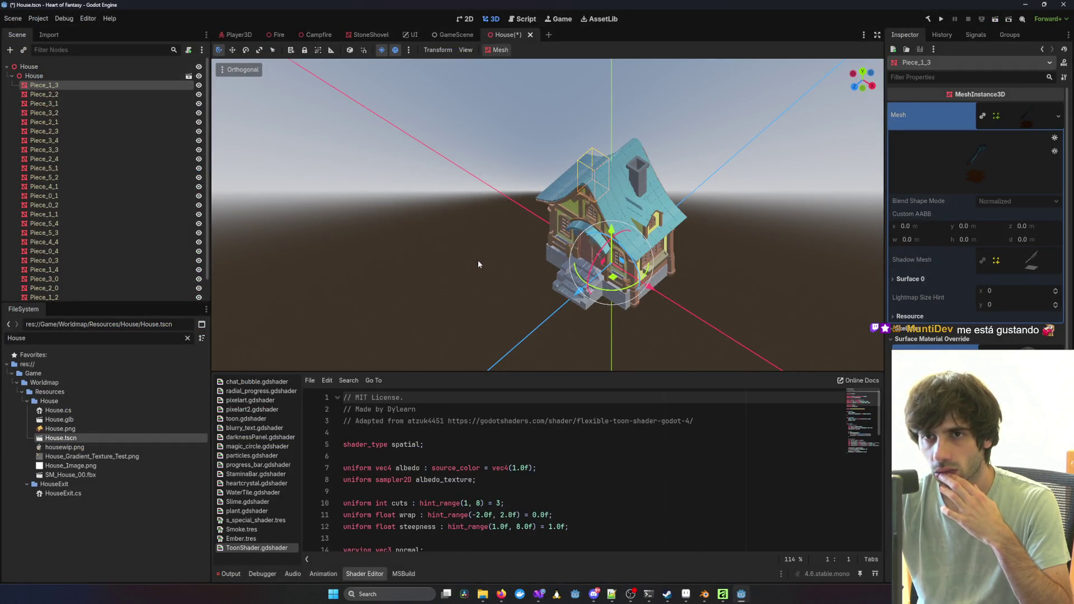
{"action": "mouse_move", "coordinate": [478, 264]}
{"action": "left_mouse_down"}
{"action": "mouse_move", "coordinate": [311, 220]}
{"action": "mouse_move", "coordinate": [218, 213]}
{"action": "left_mouse_up"}
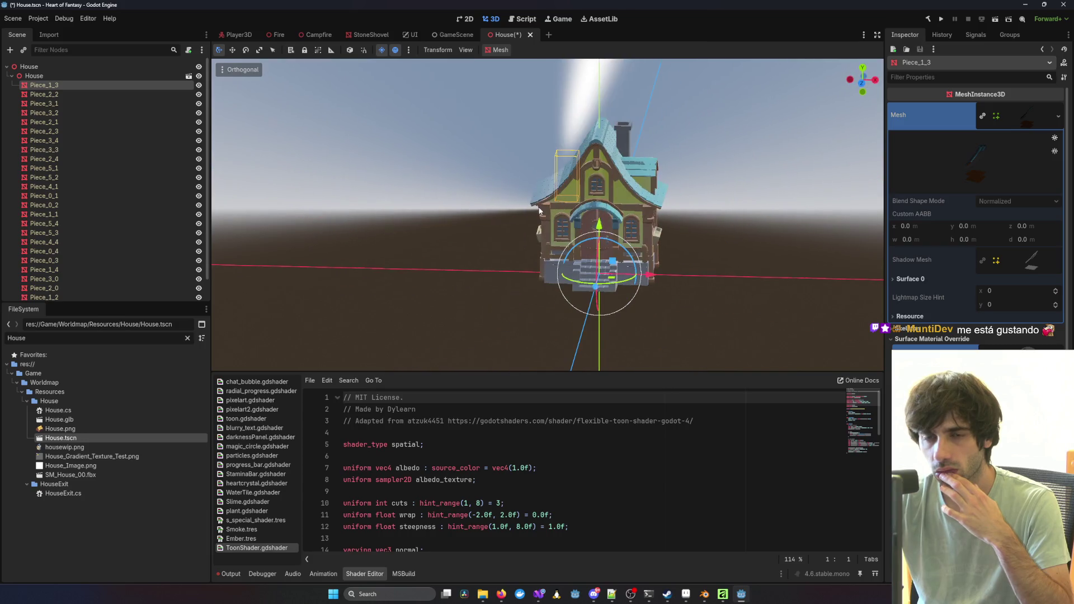
{"action": "left_click", "coordinate": [62, 76]}
{"action": "left_click", "coordinate": [56, 84]}
{"action": "scroll", "coordinate": [71, 190], "scroll_direction": "down", "scroll_amount": 2}
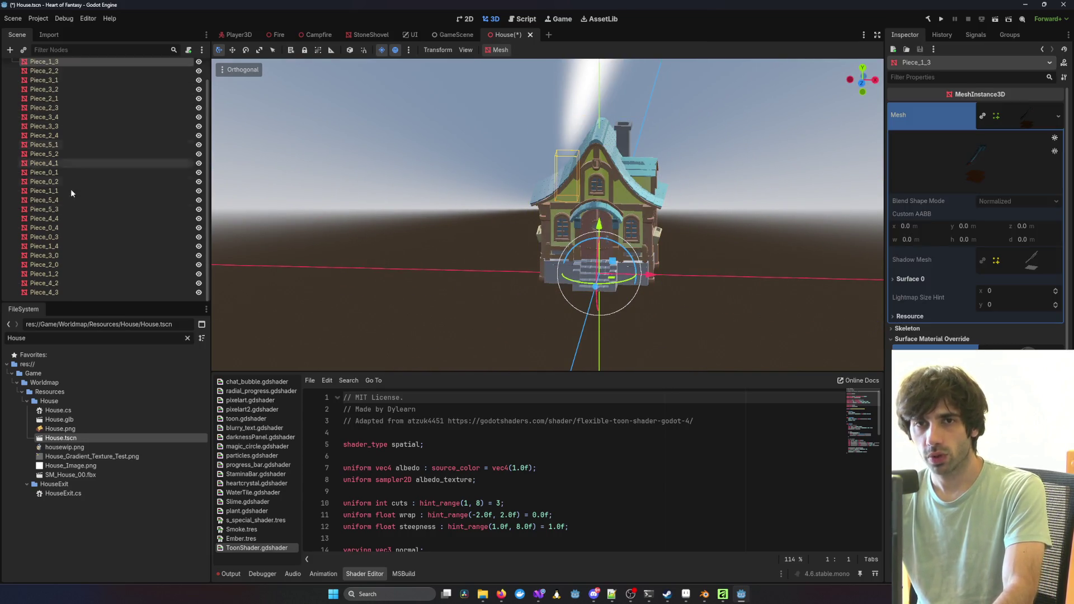
{"action": "left_click", "coordinate": [36, 291], "text": "shift"}
{"action": "left_click_drag", "start_coordinate": [36, 291], "coordinate": [42, 69]}
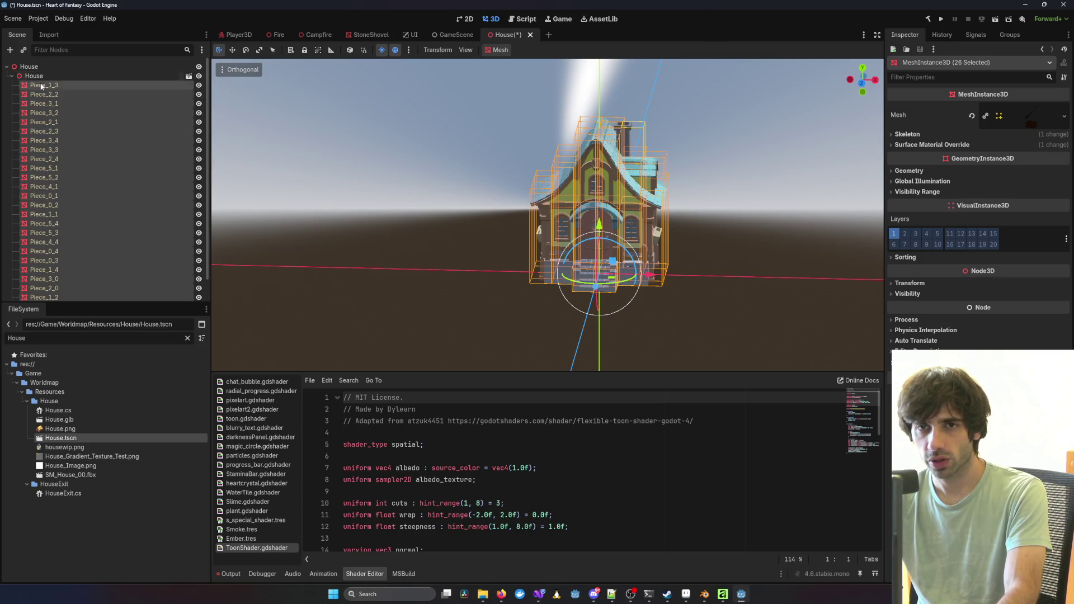
Step: Check the node options for both House nodes and the inner House node's transform values
{"action": "left_click", "coordinate": [39, 79]}
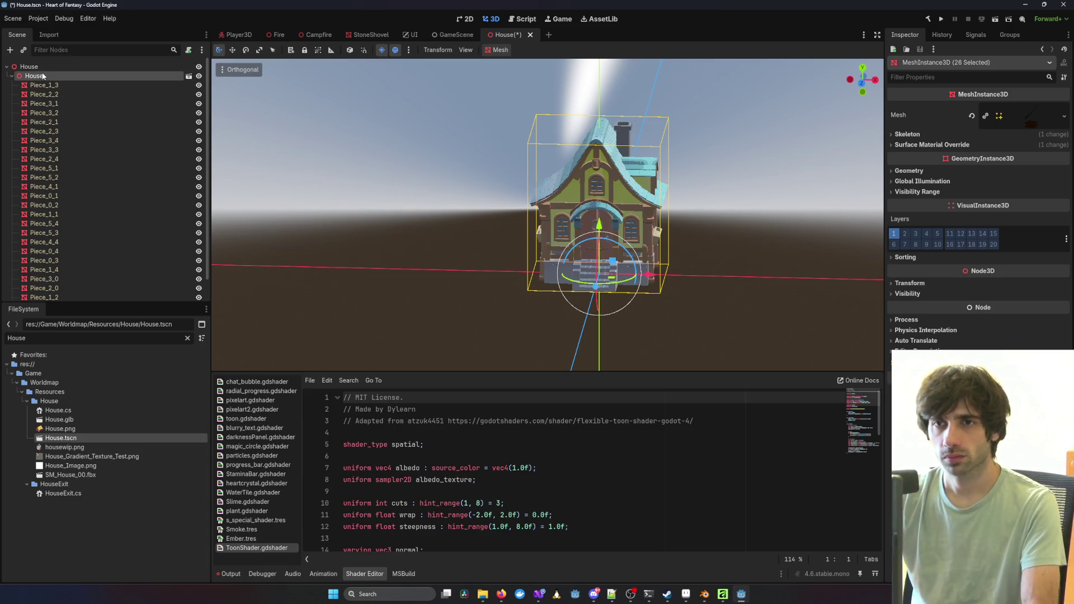
{"action": "left_click", "coordinate": [44, 67], "text": "ctrl"}
{"action": "right_click", "coordinate": [43, 67]}
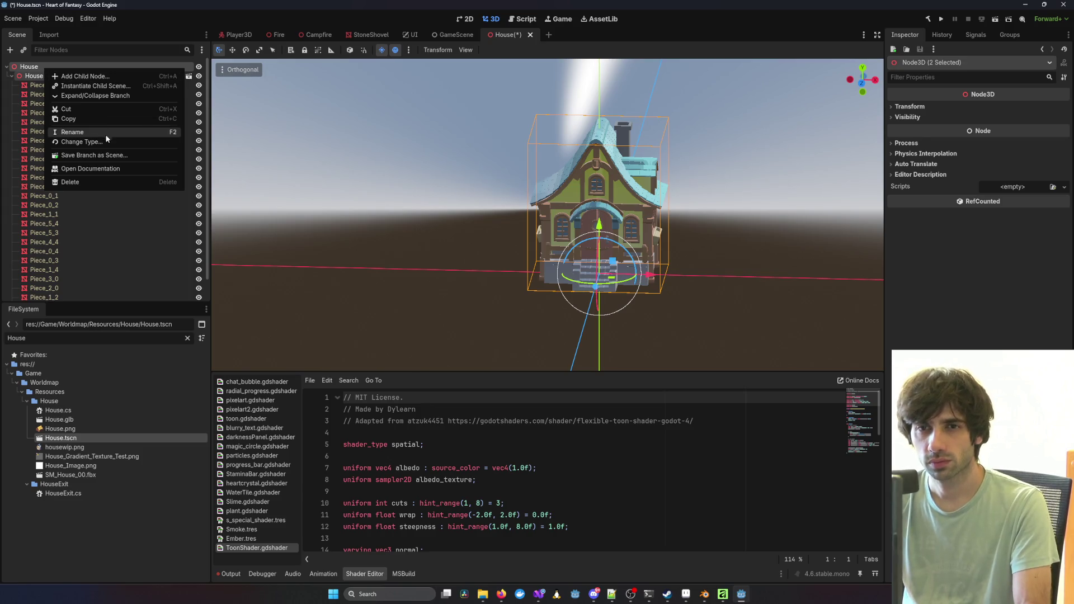
{"action": "left_click", "coordinate": [294, 153]}
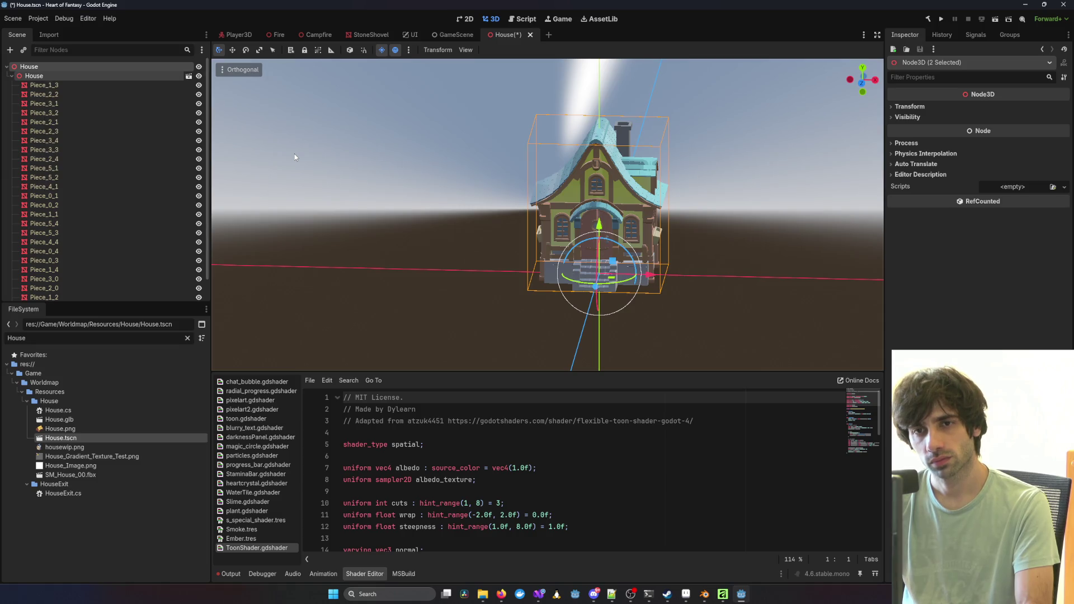
{"action": "scroll", "coordinate": [500, 248], "scroll_direction": "down", "scroll_amount": 5}
{"action": "mouse_move", "coordinate": [500, 253]}
{"action": "left_mouse_down"}
{"action": "mouse_move", "coordinate": [664, 243]}
{"action": "mouse_move", "coordinate": [483, 215]}
{"action": "left_mouse_up"}
{"action": "left_click", "coordinate": [43, 77]}
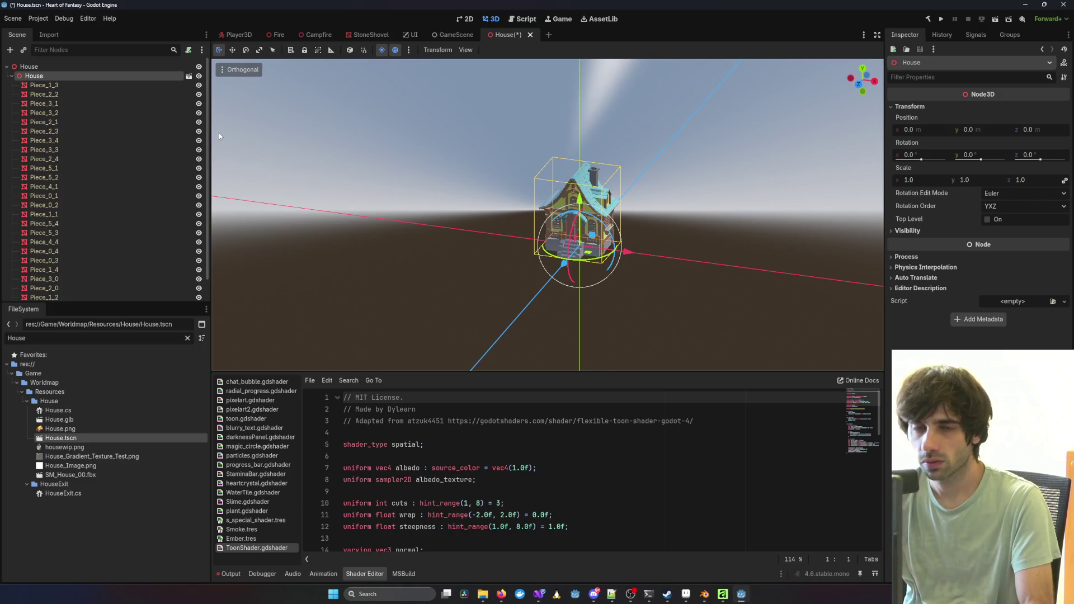
Step: Move all 26 pieces beside the inner House, delete the empty inner House node, and save
{"action": "left_click", "coordinate": [49, 85]}
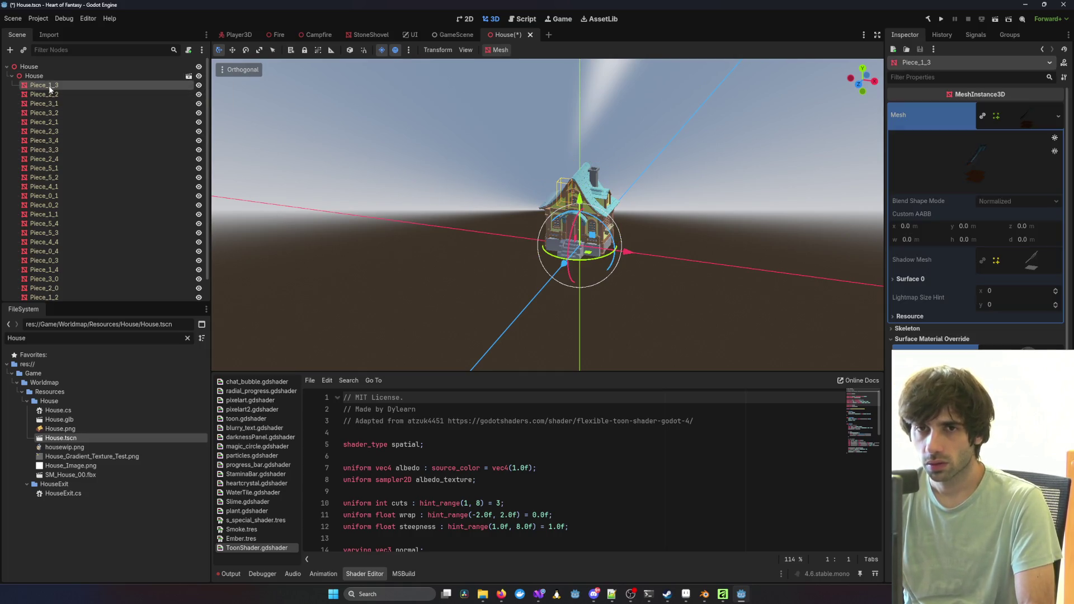
{"action": "scroll", "coordinate": [81, 223], "scroll_direction": "down", "scroll_amount": 2}
{"action": "left_click", "coordinate": [62, 292], "text": "shift"}
{"action": "scroll", "coordinate": [107, 223], "scroll_direction": "up", "scroll_amount": 2}
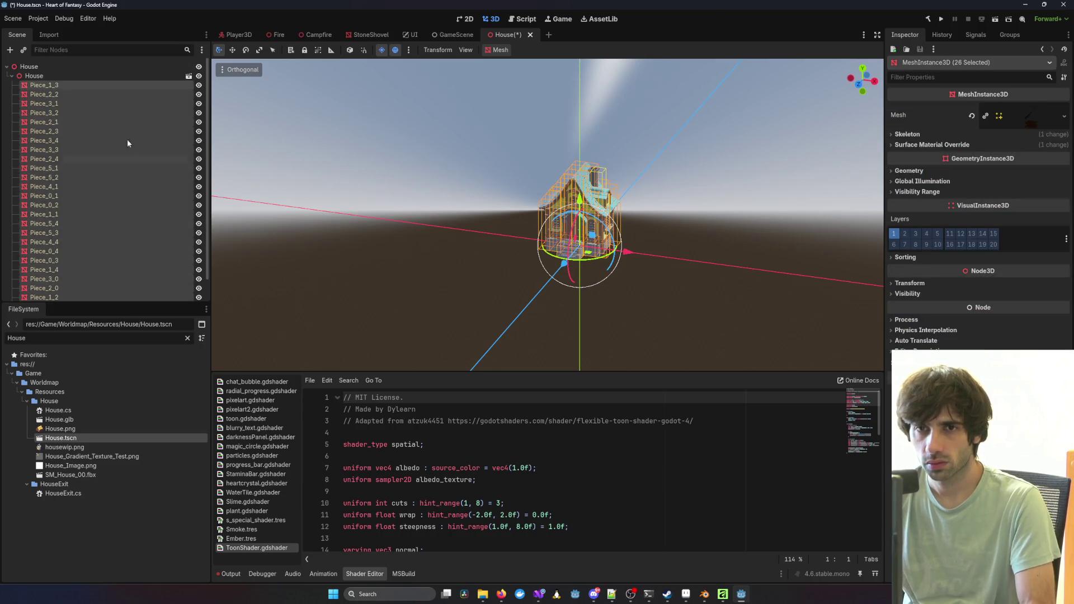
{"action": "mouse_move", "coordinate": [102, 134]}
{"action": "left_mouse_down"}
{"action": "mouse_move", "coordinate": [48, 87]}
{"action": "mouse_move", "coordinate": [12, 77]}
{"action": "left_mouse_up"}
{"action": "left_click", "coordinate": [11, 79]}
{"action": "key", "text": "Delete"}
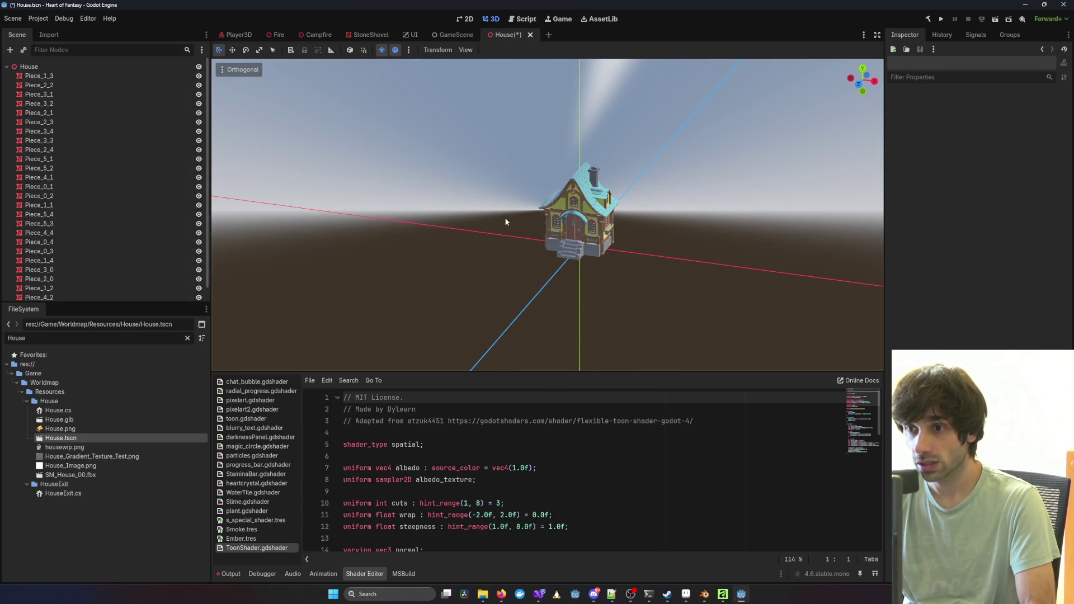
{"action": "scroll", "coordinate": [506, 221], "scroll_direction": "up", "scroll_amount": 5}
{"action": "mouse_move", "coordinate": [679, 233]}
{"action": "left_mouse_down"}
{"action": "mouse_move", "coordinate": [390, 227]}
{"action": "mouse_move", "coordinate": [594, 305]}
{"action": "left_mouse_up"}
{"action": "key", "text": "ctrl+s"}
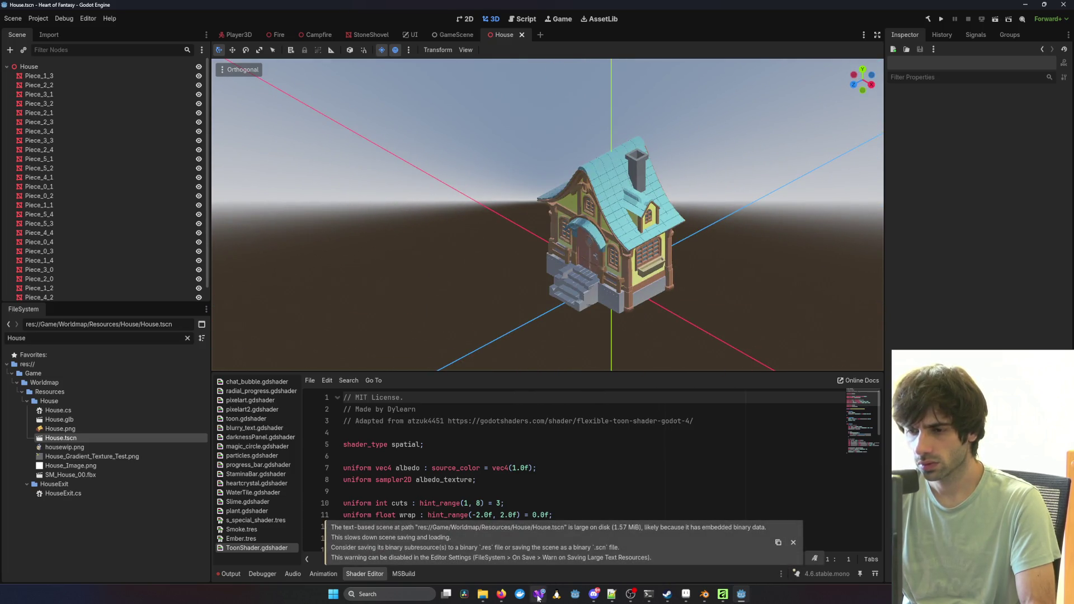
Step: Launch the game from Visual Studio, log in, choose the character and enter the world
{"action": "mouse_move", "coordinate": [539, 597]}
{"action": "left_click", "coordinate": [770, 559]}
{"action": "left_click", "coordinate": [252, 19]}
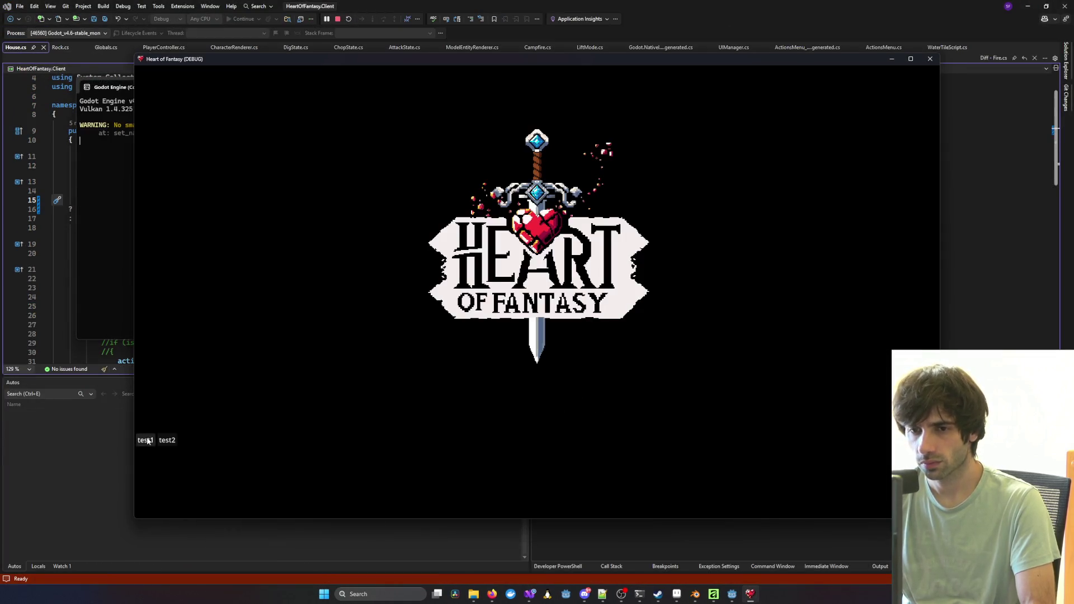
{"action": "left_click", "coordinate": [146, 440]}
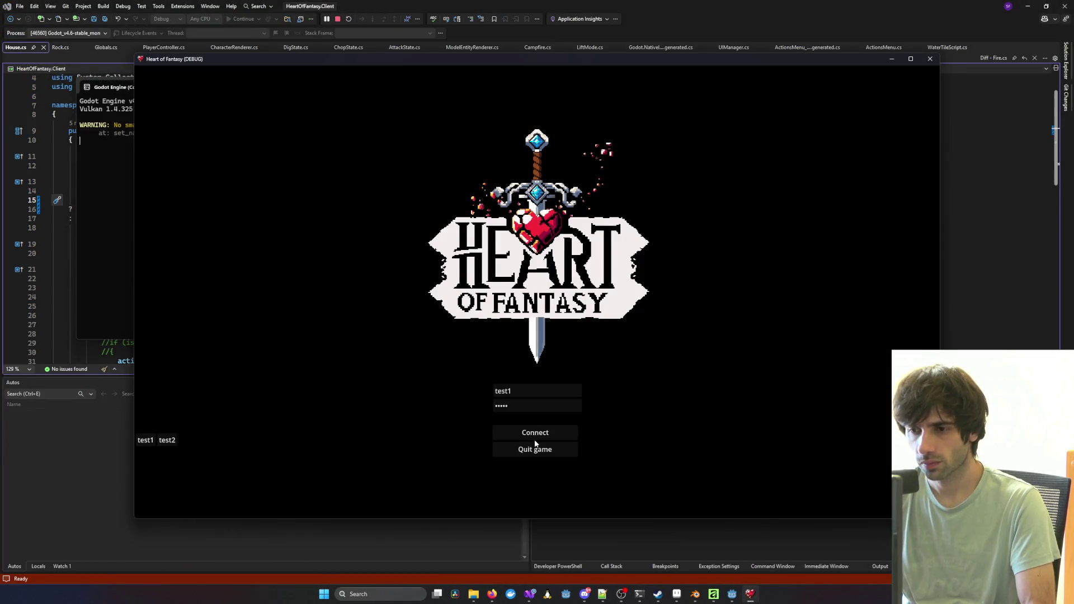
{"action": "left_click", "coordinate": [536, 436]}
{"action": "left_click", "coordinate": [257, 368]}
{"action": "left_click", "coordinate": [539, 457]}
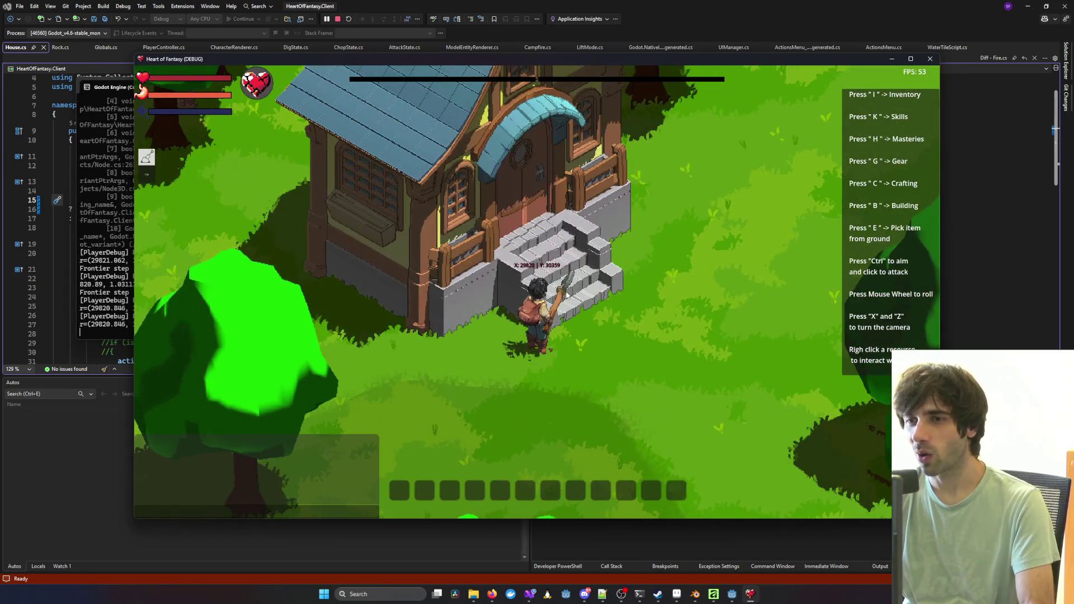
Step: Zoom and rotate the camera around the house to view the stairs and front door
{"action": "scroll", "coordinate": [566, 295], "scroll_direction": "down", "scroll_amount": 5}
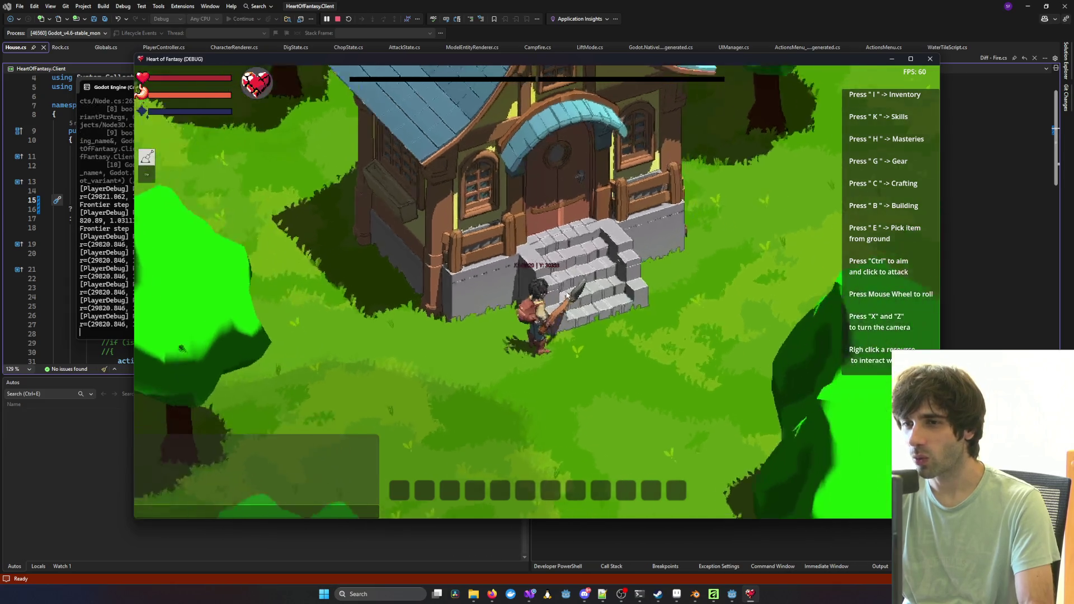
{"action": "key", "text": "x"}
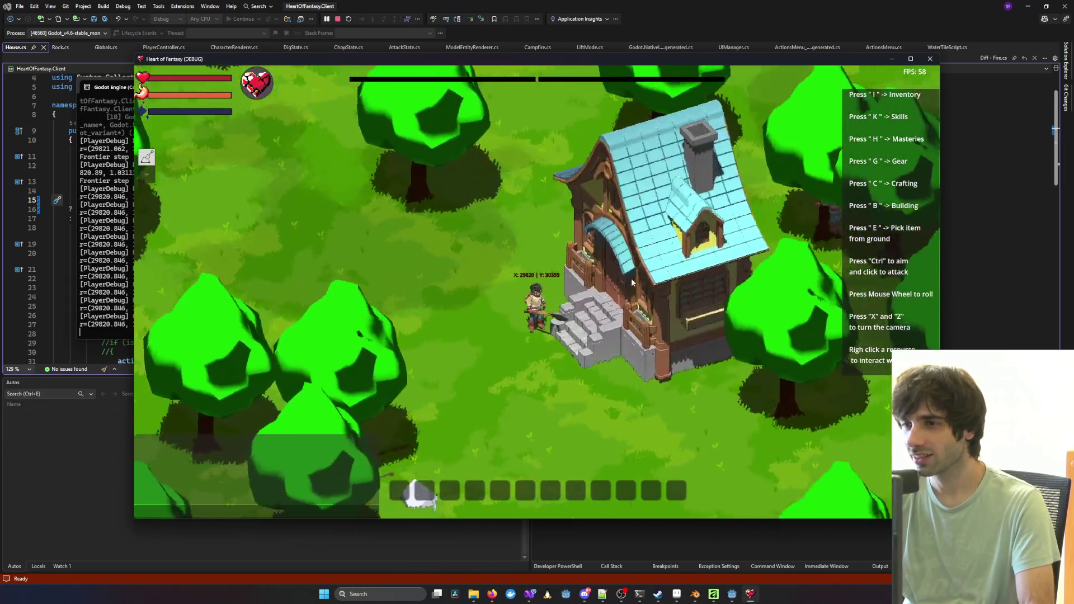
{"action": "key", "text": "x"}
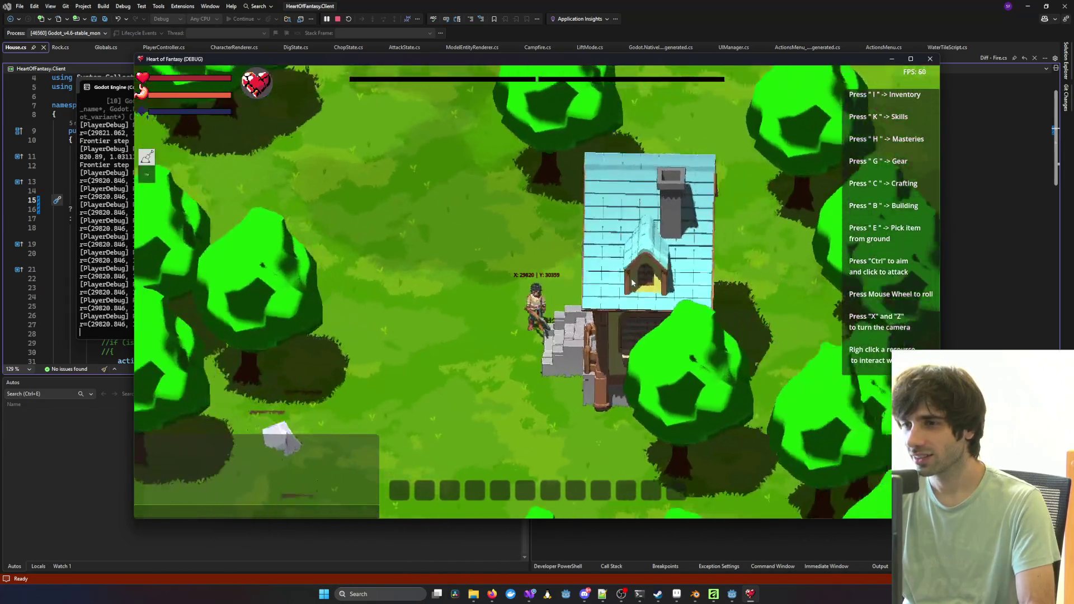
{"action": "key", "text": "x"}
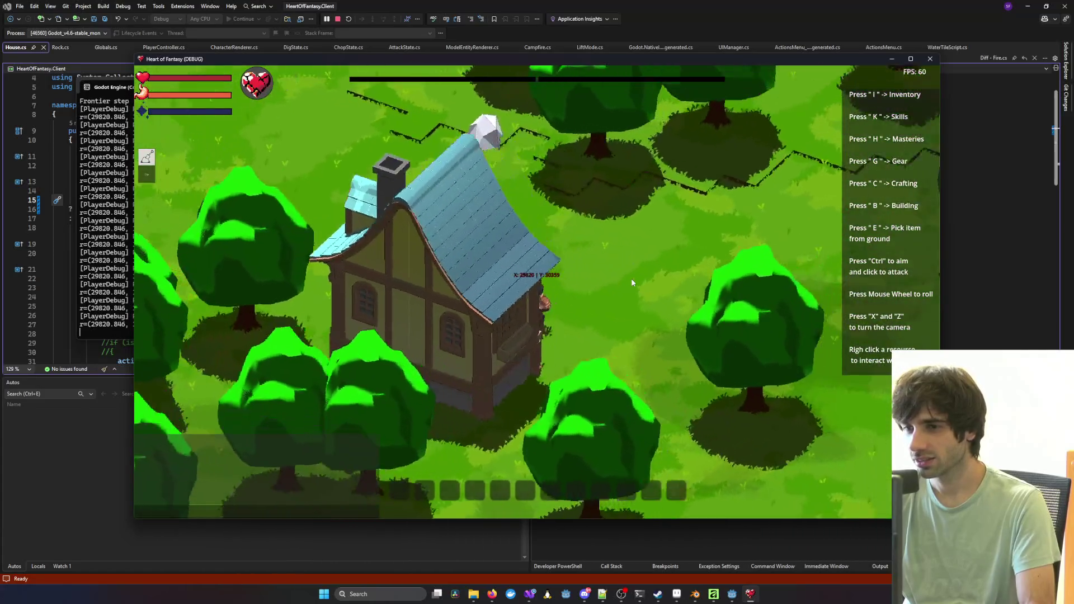
{"action": "key", "text": "x"}
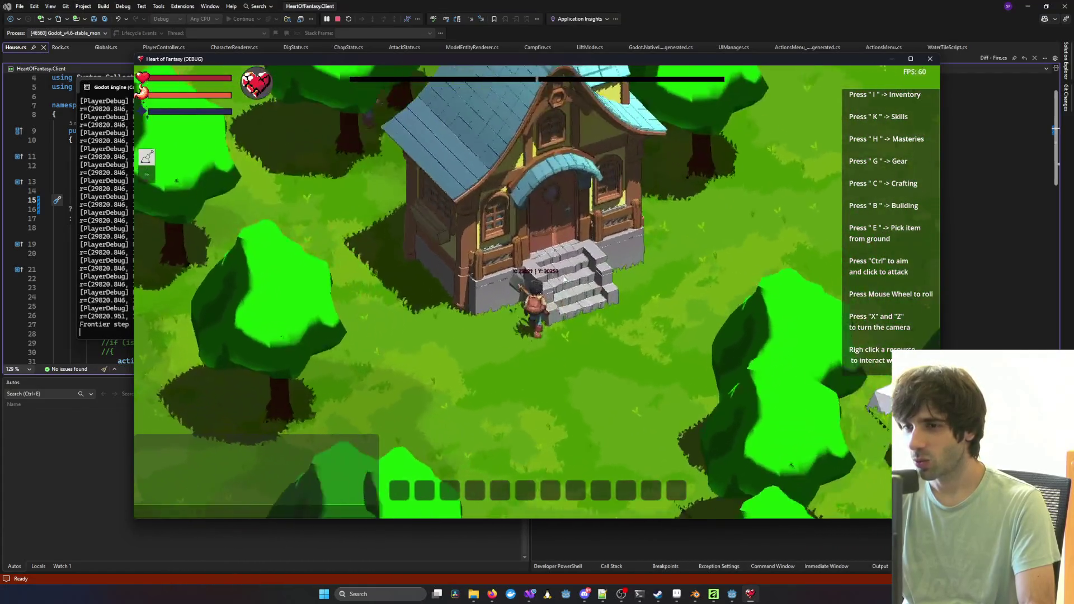
{"action": "scroll", "coordinate": [563, 274], "scroll_direction": "up", "scroll_amount": 5}
{"action": "scroll", "coordinate": [563, 275], "scroll_direction": "down", "scroll_amount": 5}
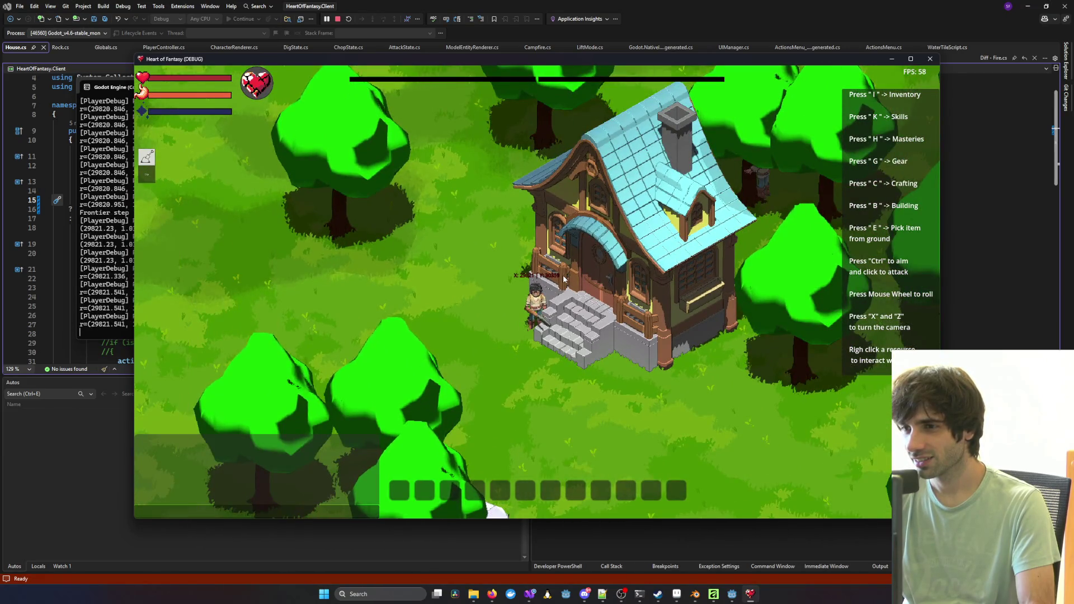
{"action": "key", "text": "x"}
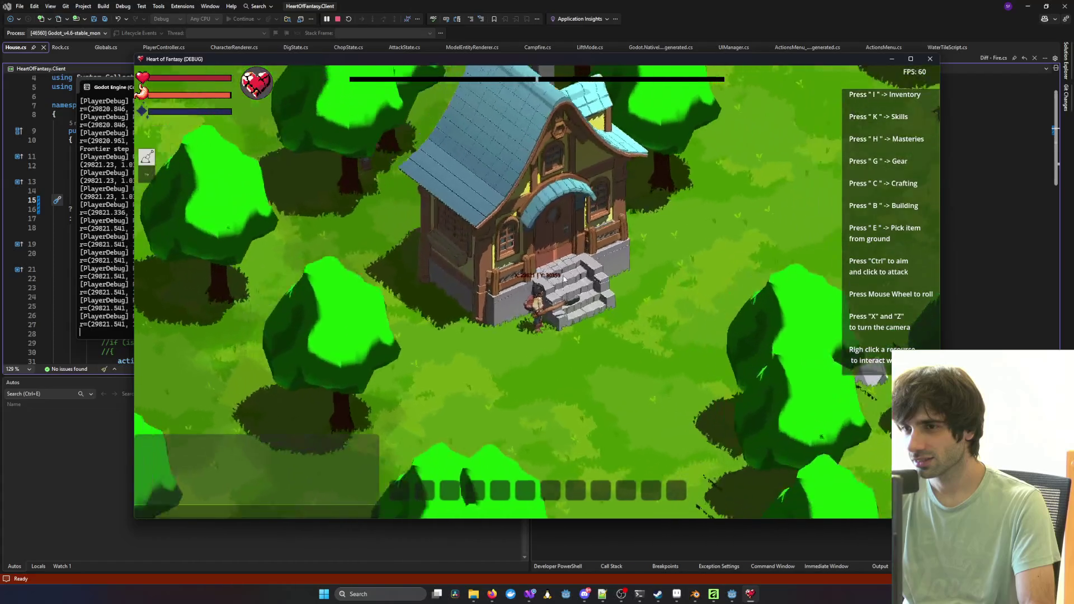
{"action": "scroll", "coordinate": [563, 278], "scroll_direction": "up", "scroll_amount": 3}
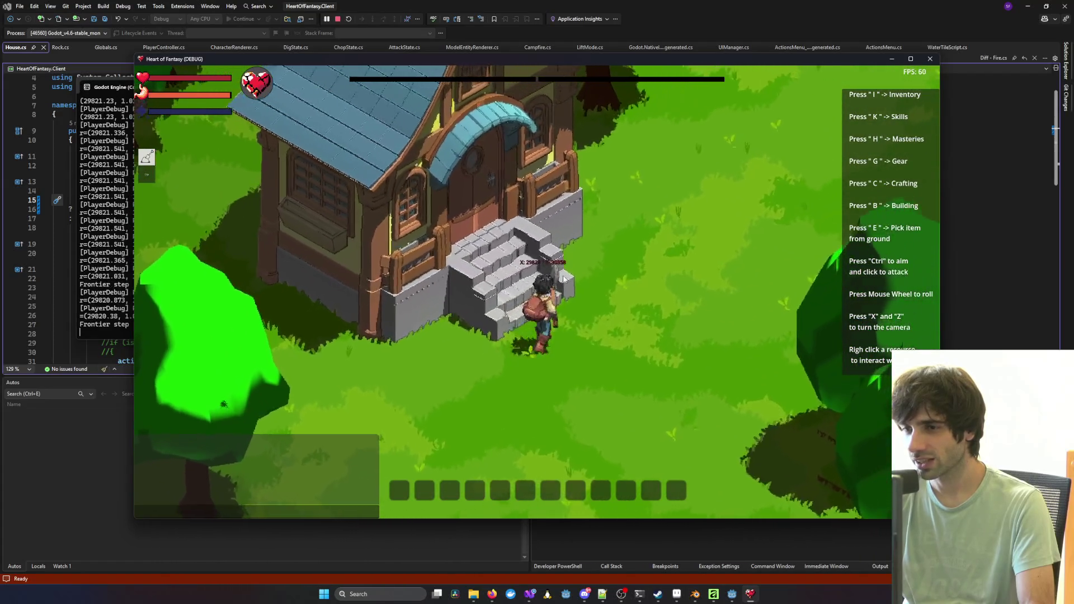
{"action": "scroll", "coordinate": [563, 279], "scroll_direction": "down", "scroll_amount": 2}
{"action": "key", "text": "x"}
{"action": "scroll", "coordinate": [563, 278], "scroll_direction": "up", "scroll_amount": 3}
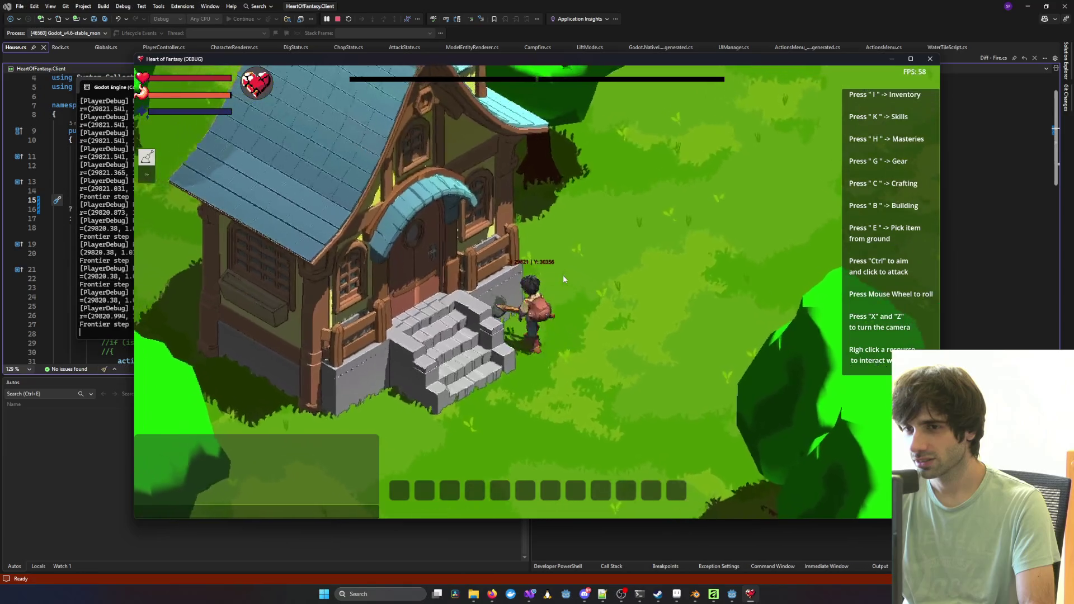
{"action": "key", "text": "z"}
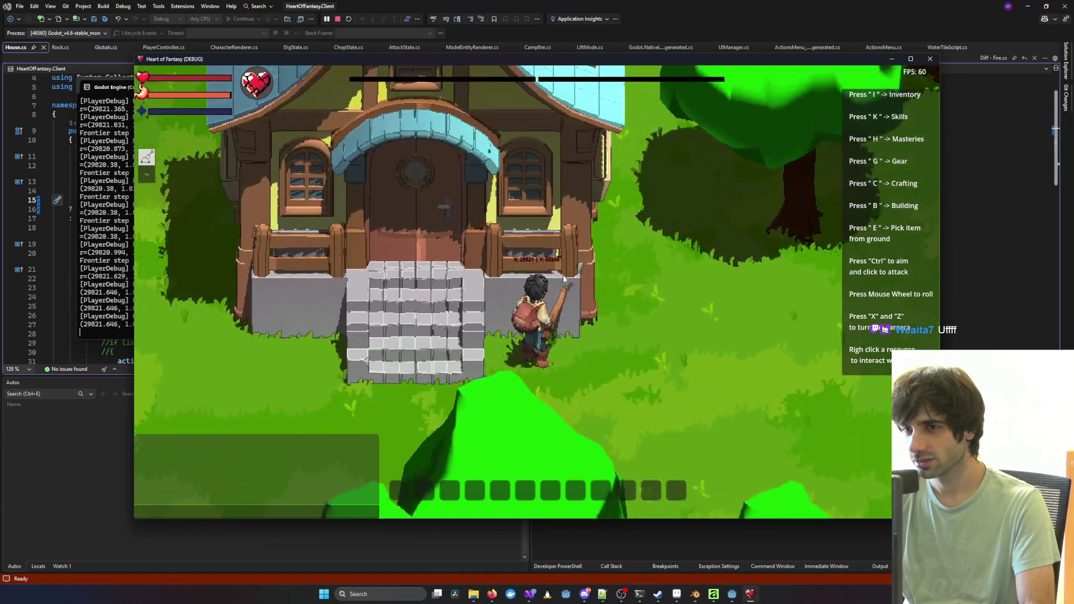
{"action": "key", "text": "x"}
Step: Sweep the camera over the roof, walk away from the house, and open the Building list
{"action": "scroll", "coordinate": [563, 275], "scroll_direction": "down", "scroll_amount": 5}
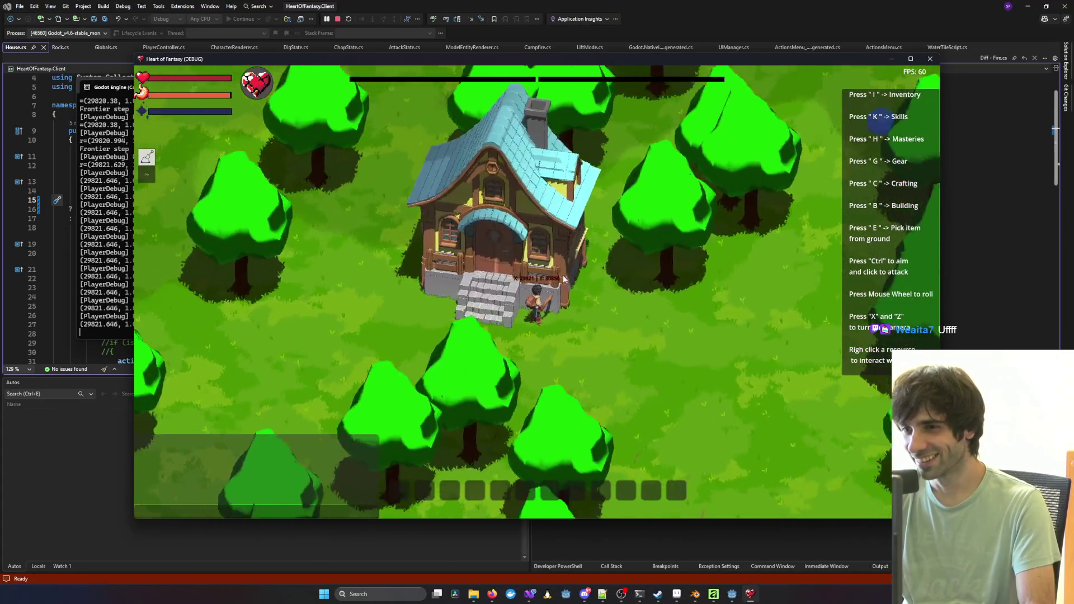
{"action": "scroll", "coordinate": [563, 274], "scroll_direction": "down", "scroll_amount": 2}
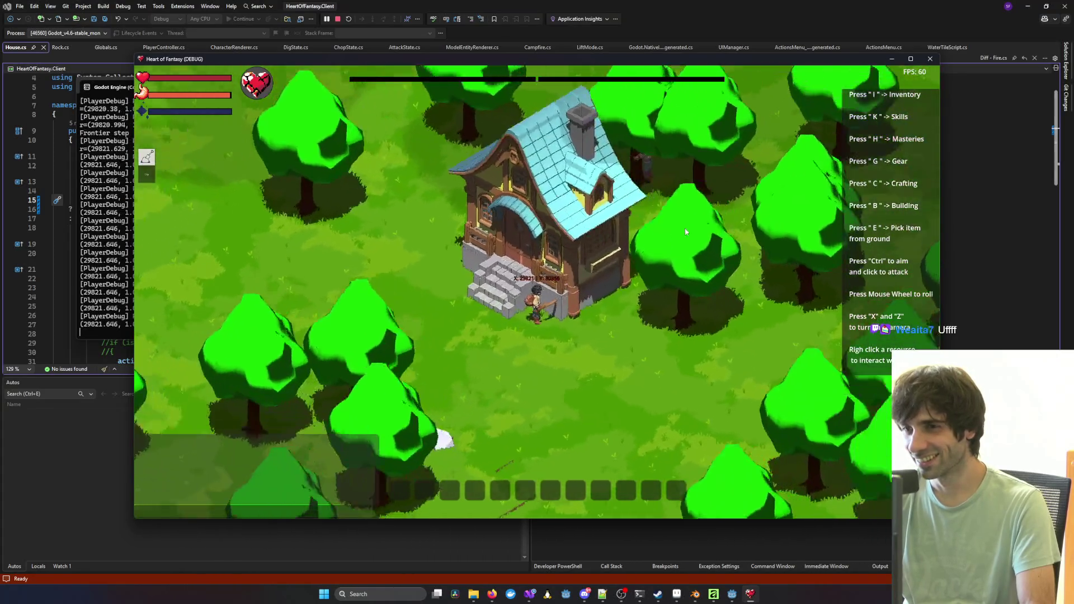
{"action": "key", "text": "x"}
{"action": "scroll", "coordinate": [633, 207], "scroll_direction": "up", "scroll_amount": 5}
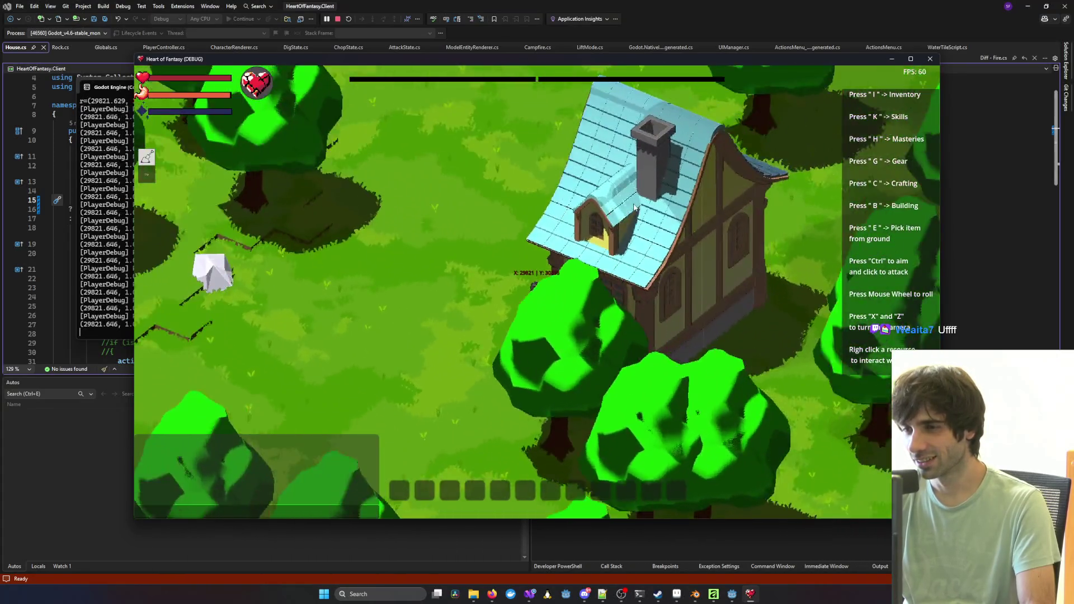
{"action": "key", "text": "x"}
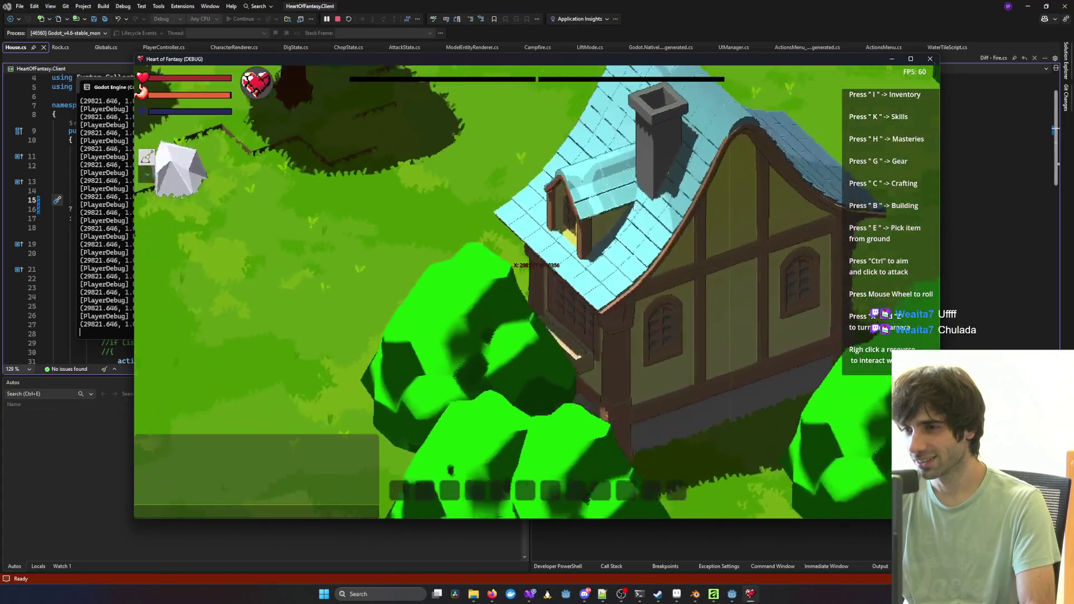
{"action": "scroll", "coordinate": [634, 207], "scroll_direction": "up", "scroll_amount": 3}
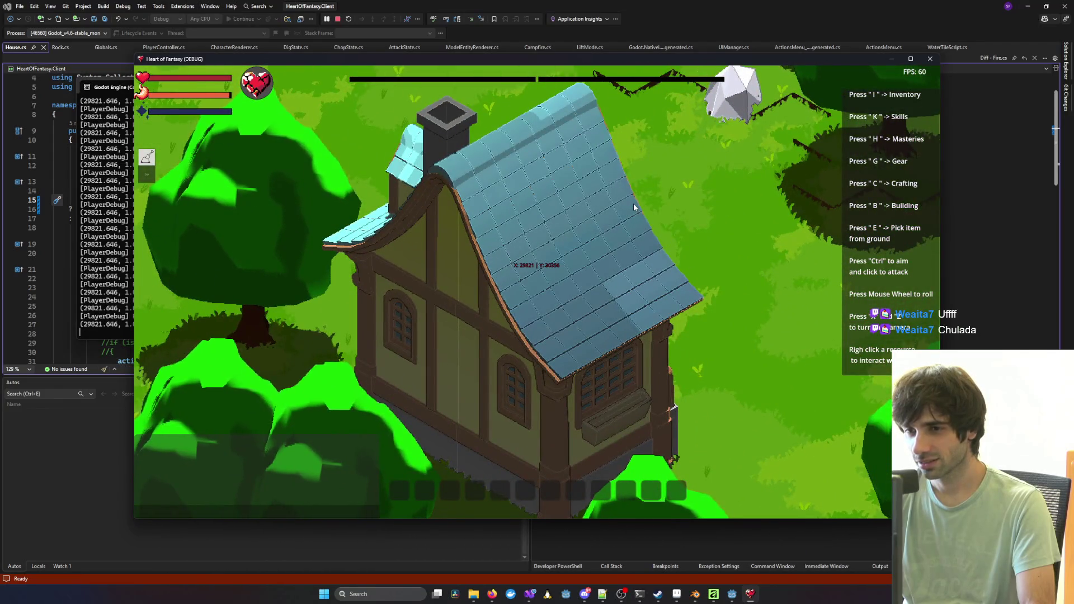
{"action": "key", "text": "x"}
{"action": "scroll", "coordinate": [633, 203], "scroll_direction": "down", "scroll_amount": 3}
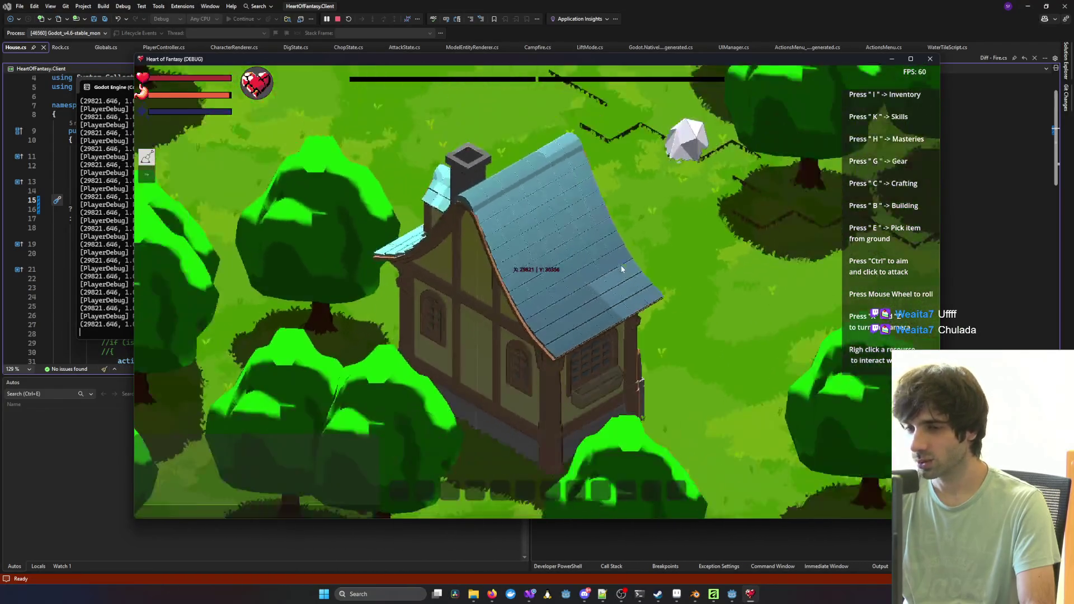
{"action": "scroll", "coordinate": [641, 288], "scroll_direction": "up", "scroll_amount": 2}
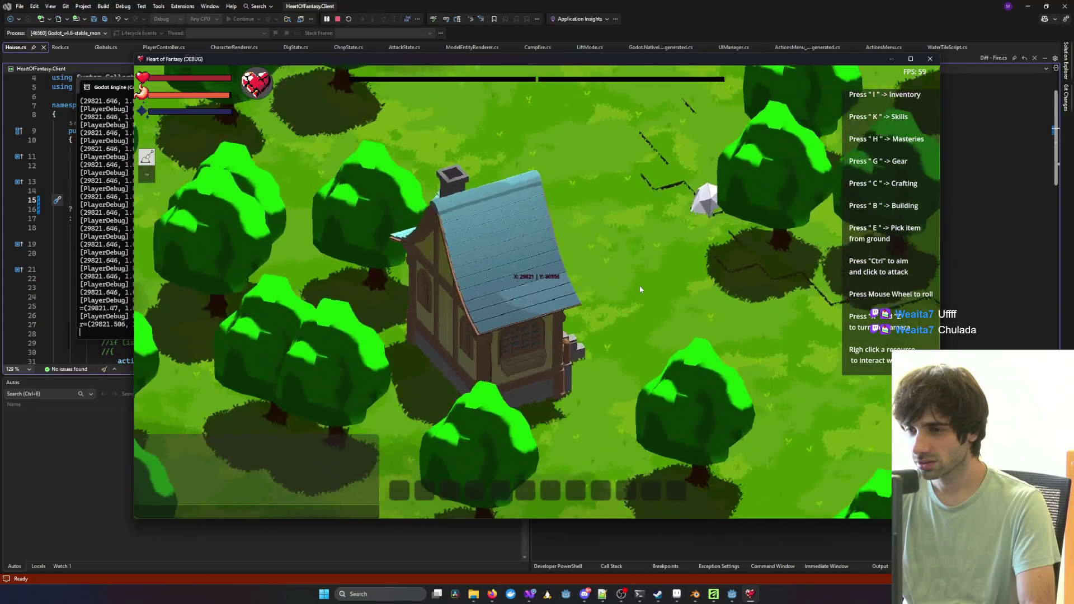
{"action": "key", "text": "x"}
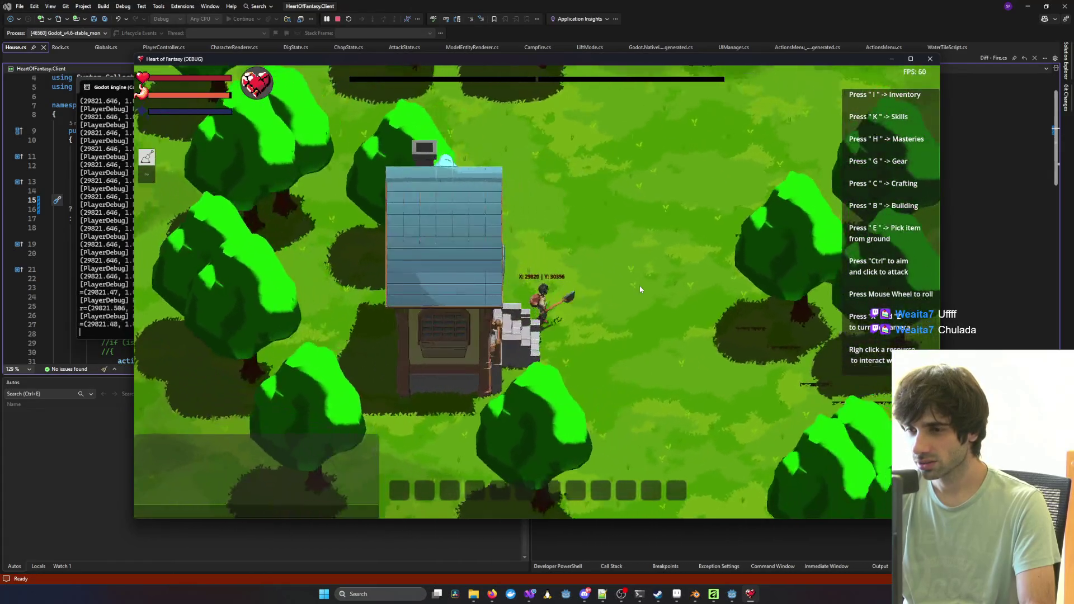
{"action": "key", "text": "s"}
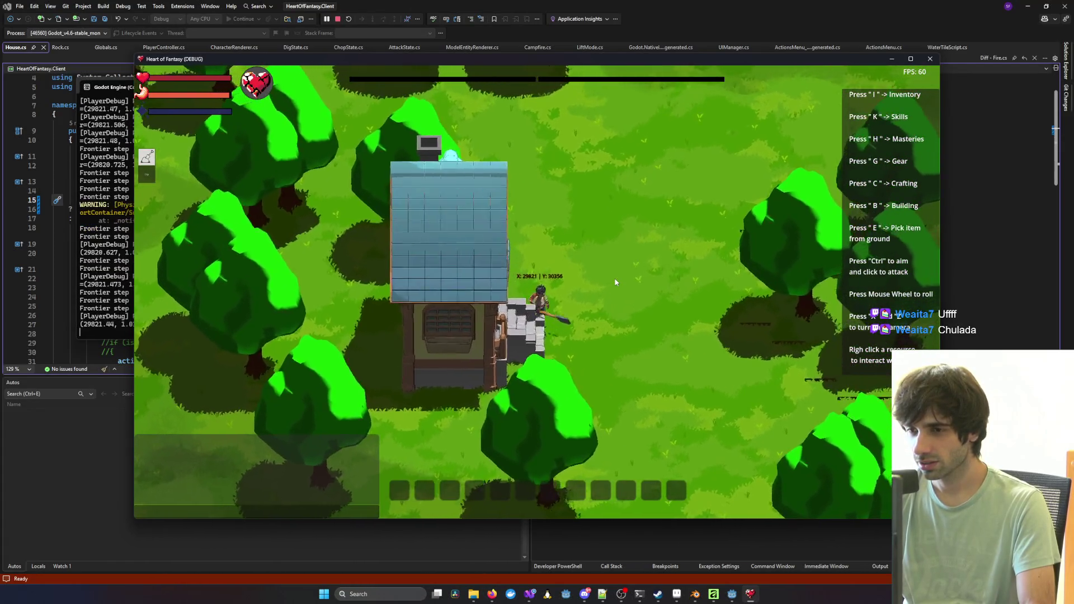
{"action": "key", "text": "x"}
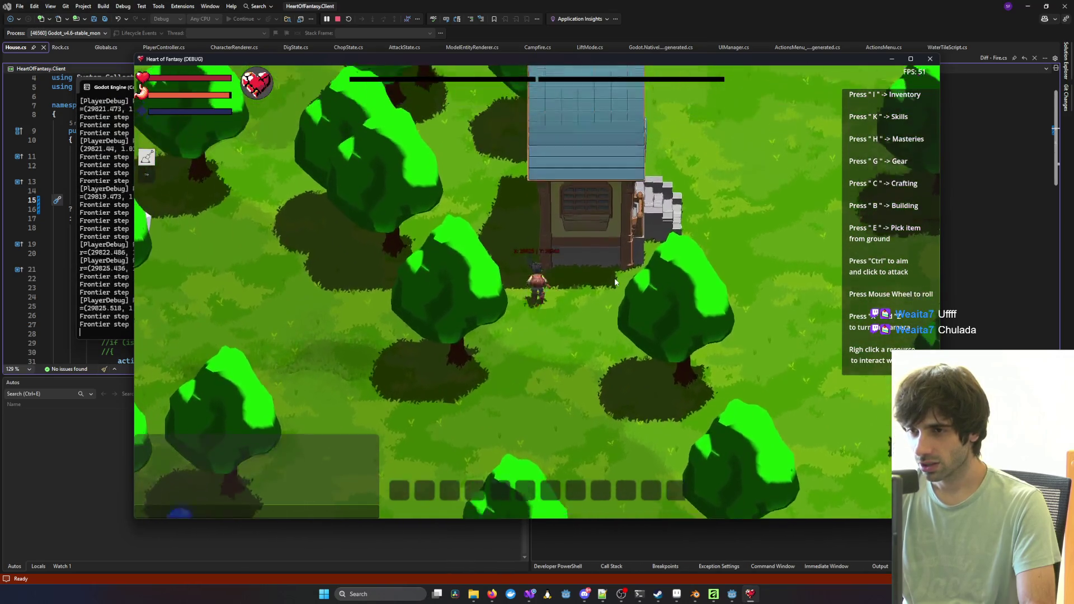
{"action": "key", "text": "x"}
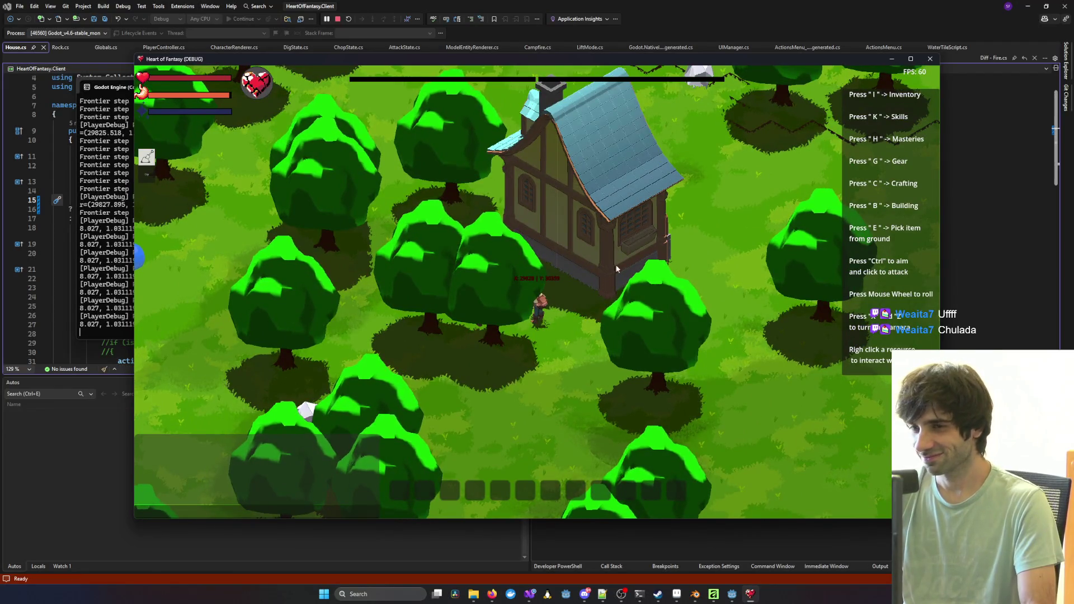
{"action": "key", "text": "b"}
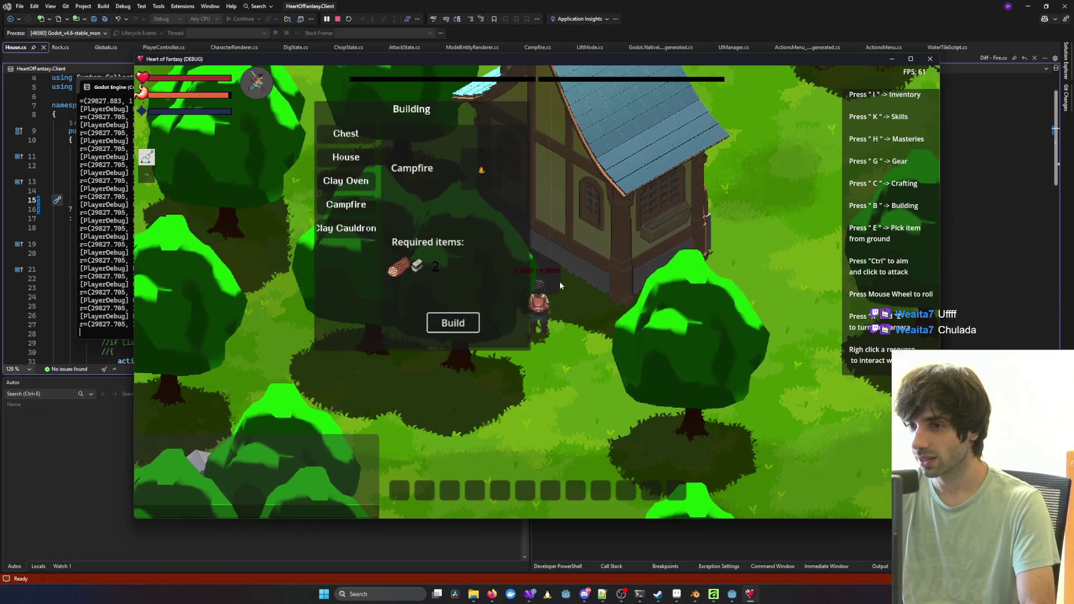
Step: Place and build a campfire against the house wall, then orbit to see it with the roof
{"action": "left_click", "coordinate": [559, 280]}
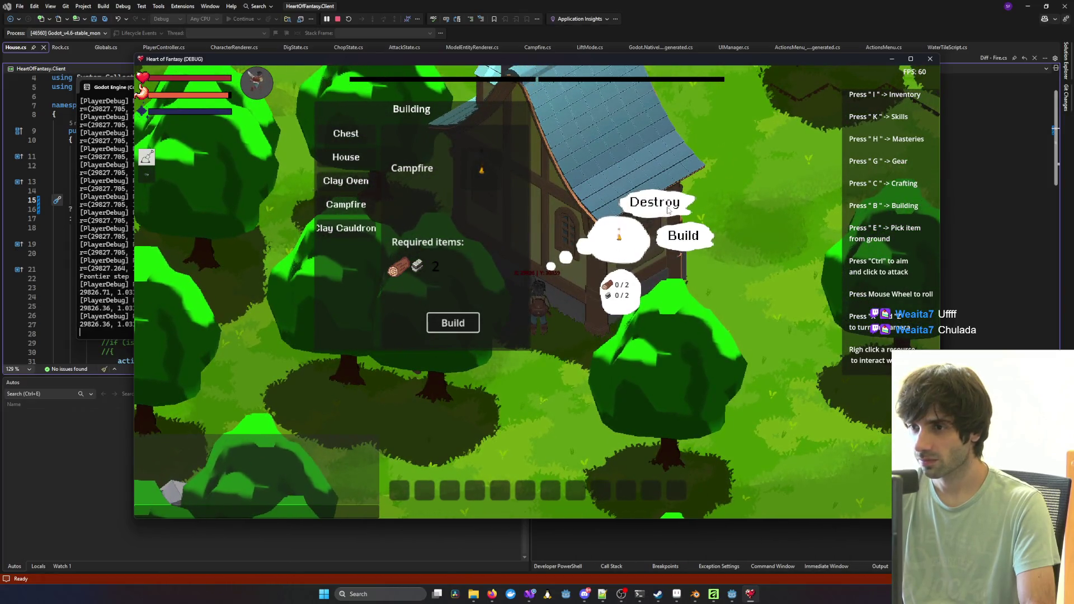
{"action": "left_click", "coordinate": [667, 210]}
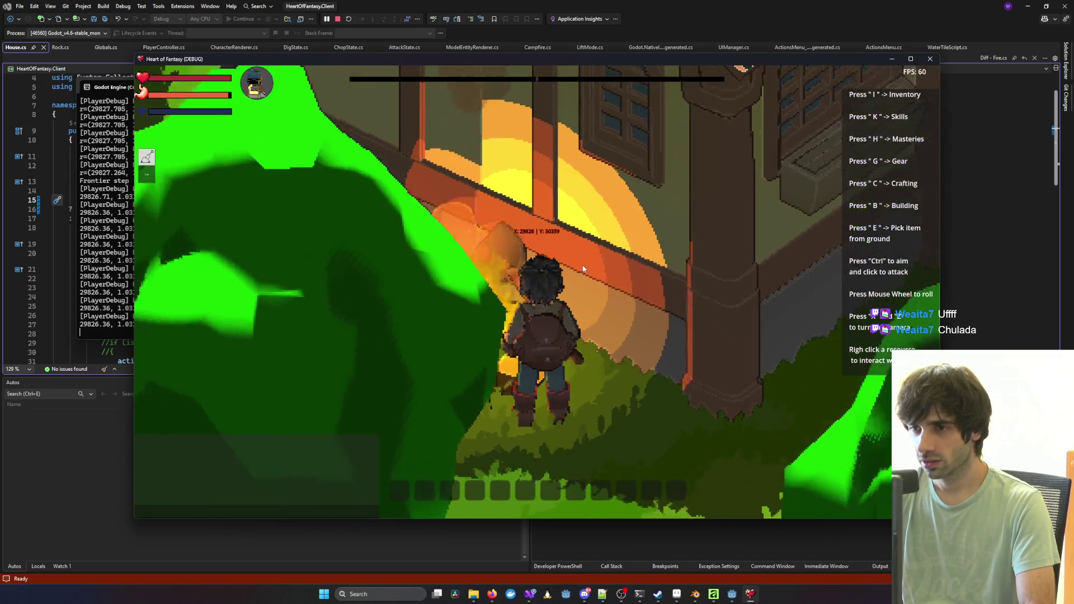
{"action": "key", "text": "q"}
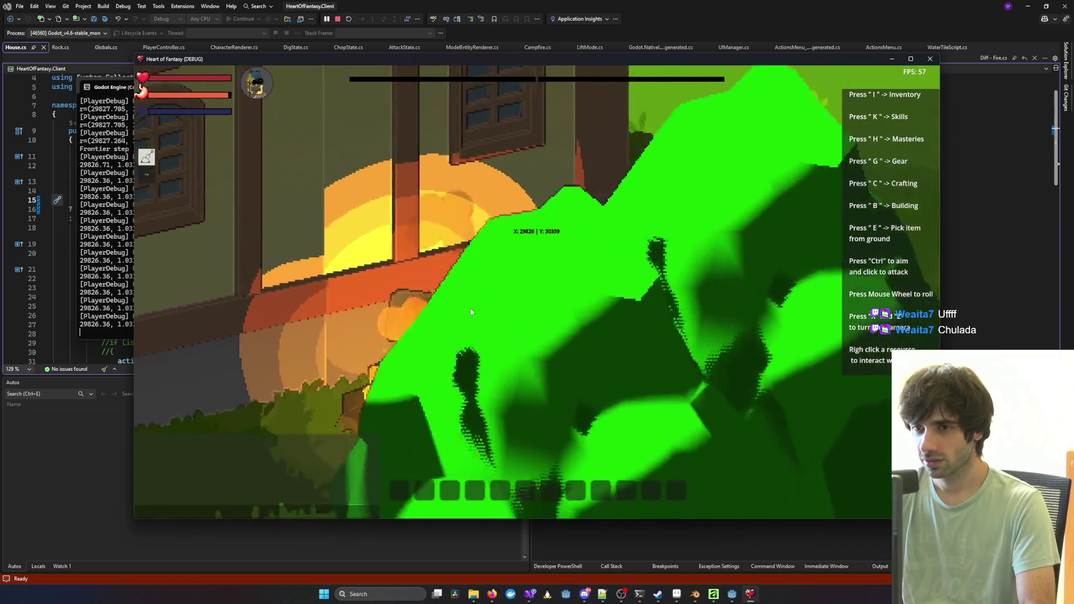
{"action": "scroll", "coordinate": [504, 323], "scroll_direction": "down", "scroll_amount": 5}
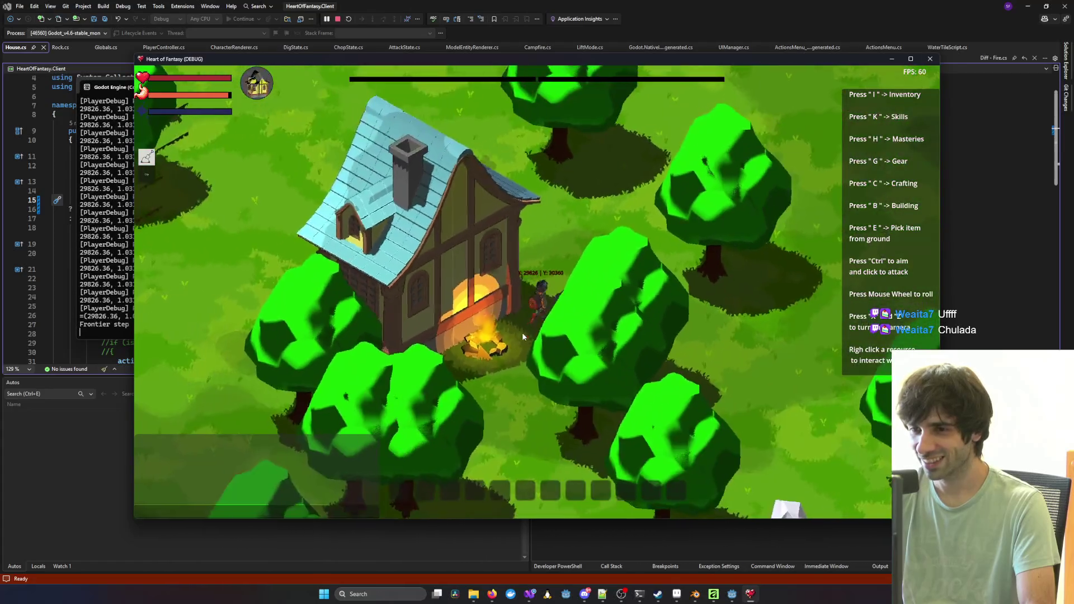
{"action": "key", "text": "q"}
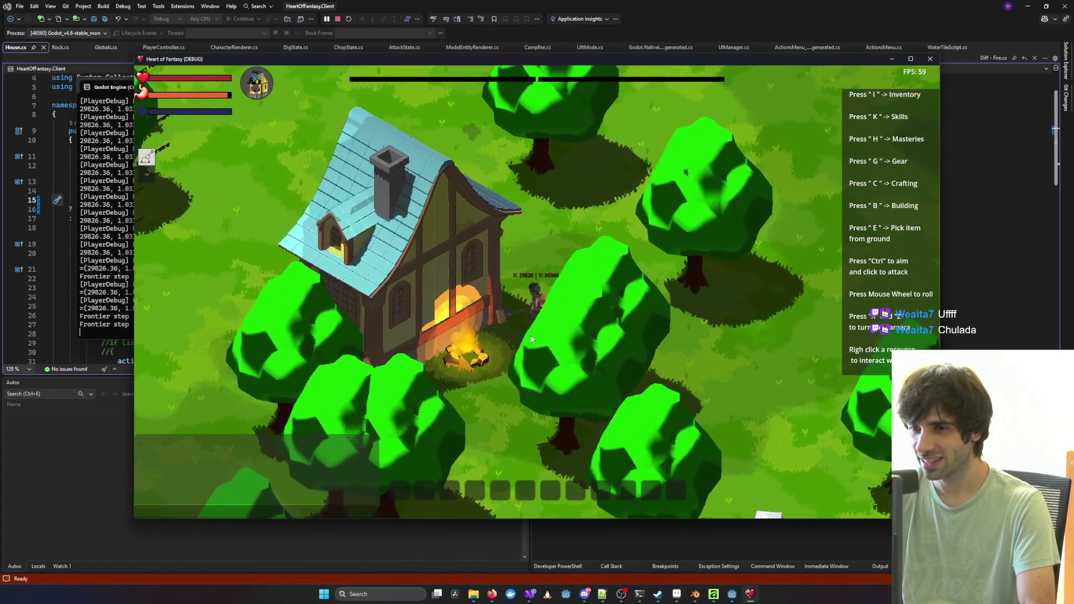
{"action": "key", "text": "q"}
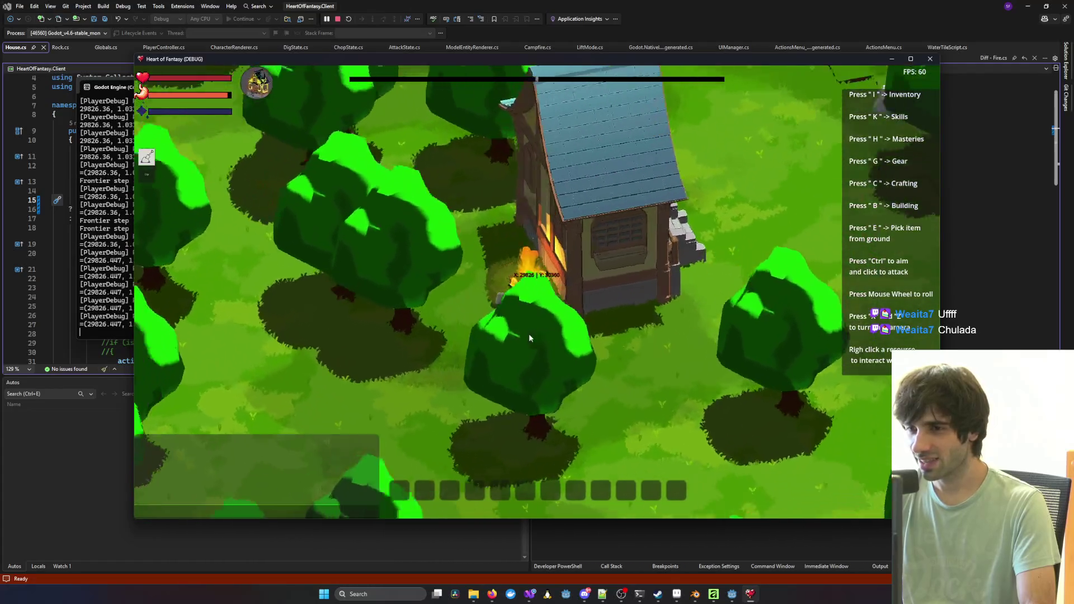
Step: Try chopping the nearby tree, open the inventory, and open then close the campfire's cooking container
{"action": "right_click", "coordinate": [529, 338]}
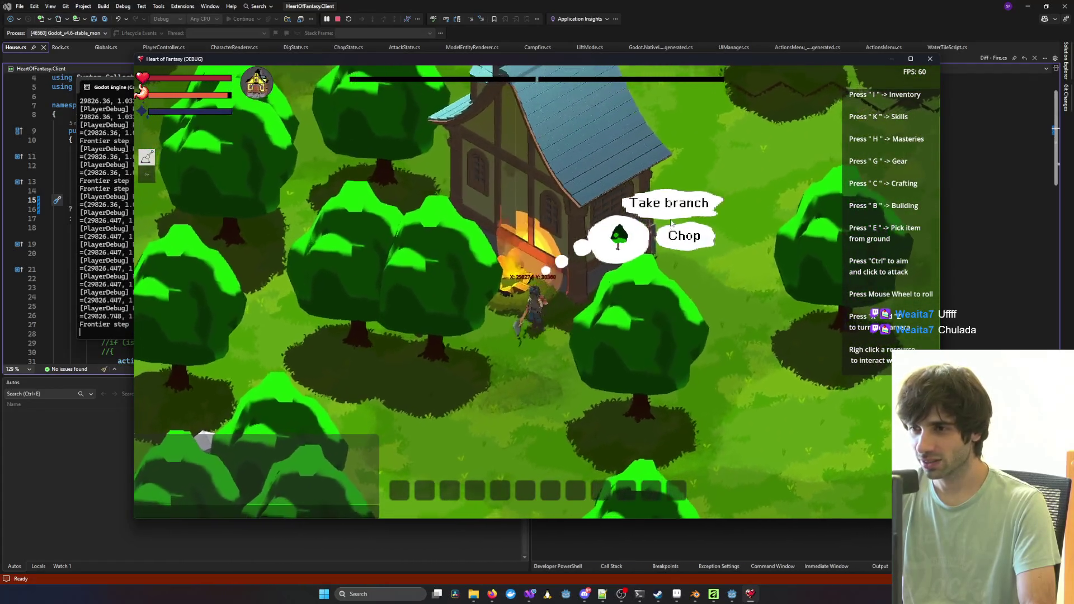
{"action": "left_click", "coordinate": [687, 247]}
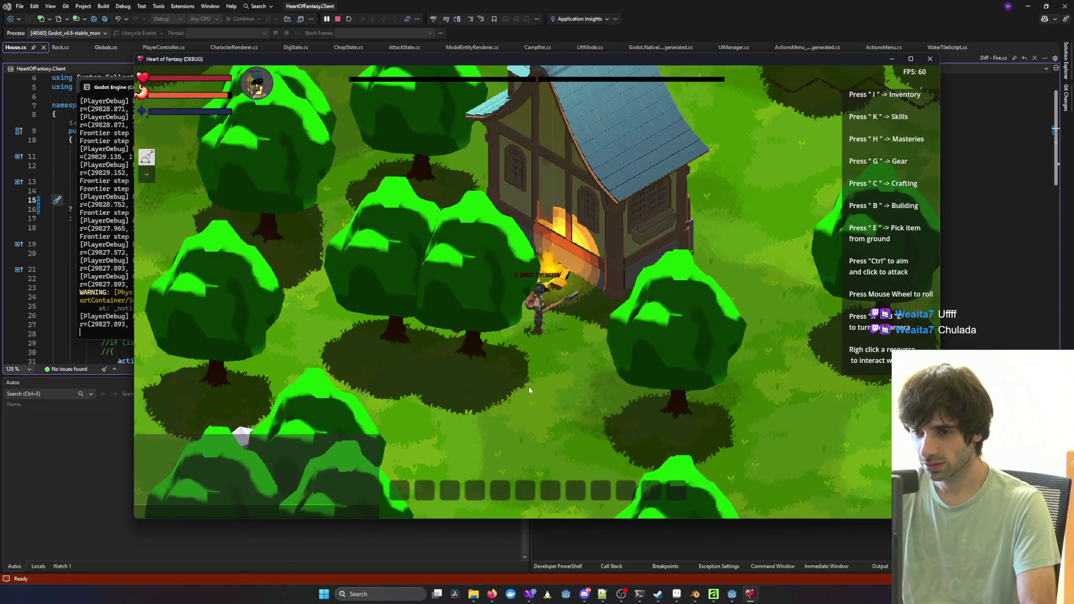
{"action": "key", "text": "i"}
{"action": "left_click", "coordinate": [296, 512]}
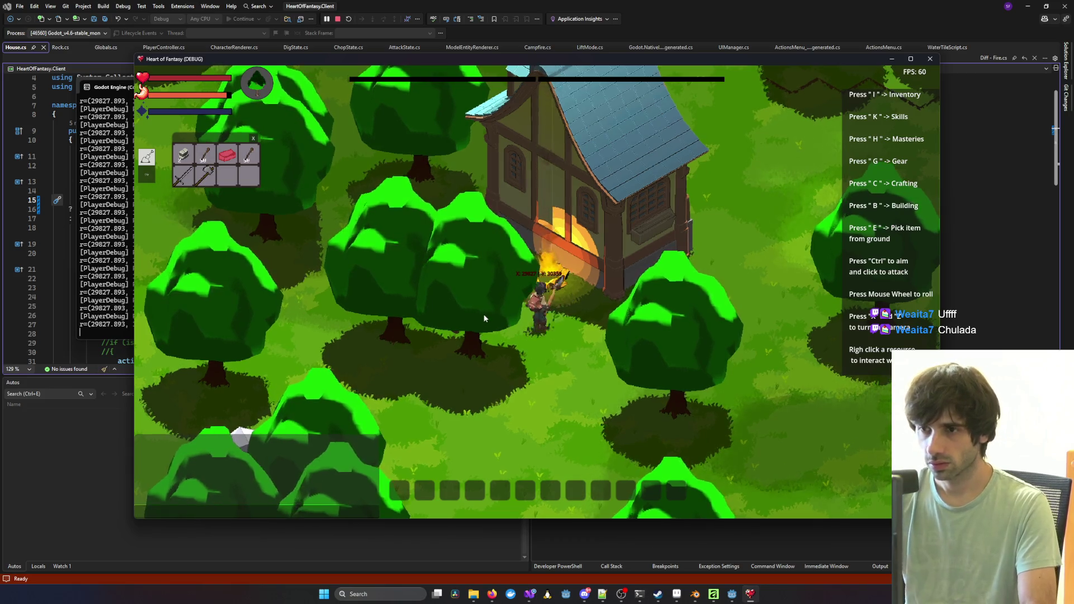
{"action": "right_click", "coordinate": [560, 246]}
{"action": "left_click", "coordinate": [649, 213]}
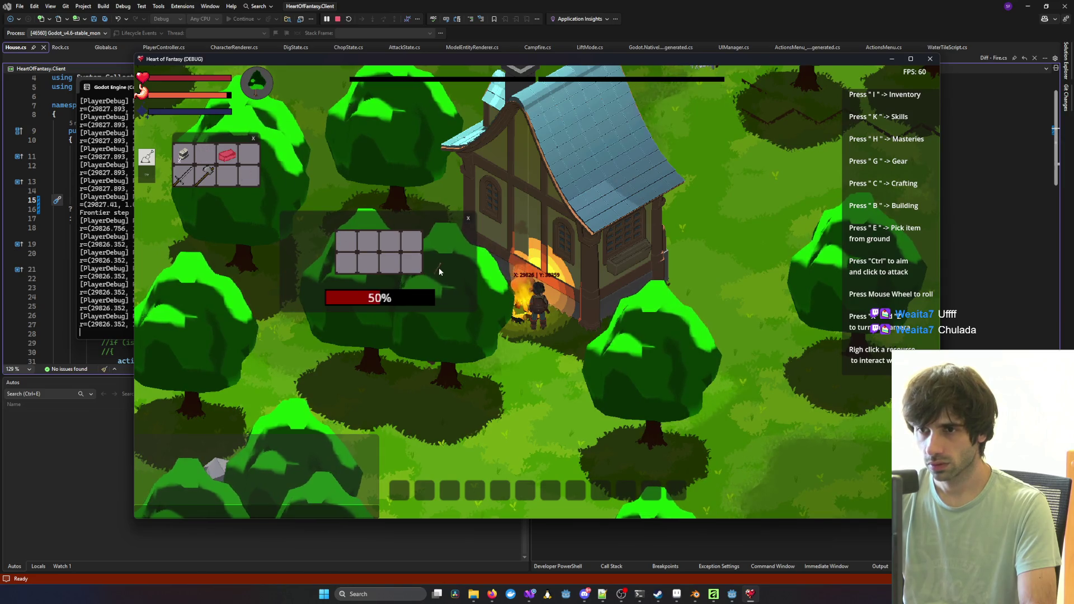
{"action": "left_click", "coordinate": [467, 219]}
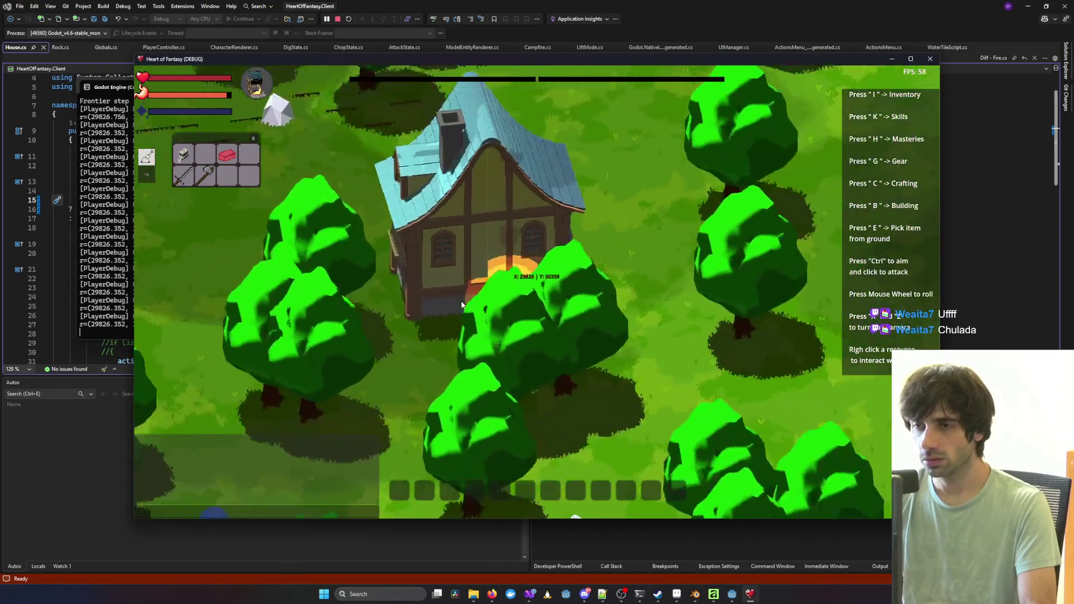
Step: Rotate the camera in quarter turns all the way around the toon-shaded house
{"action": "key", "text": "q"}
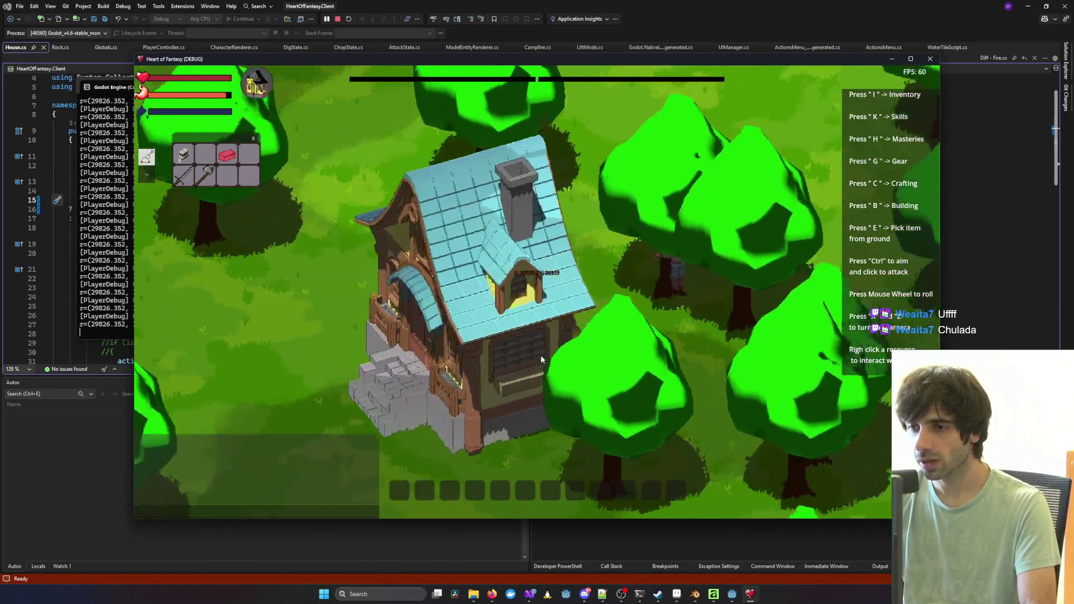
{"action": "key", "text": "q"}
{"action": "key", "text": "q"}
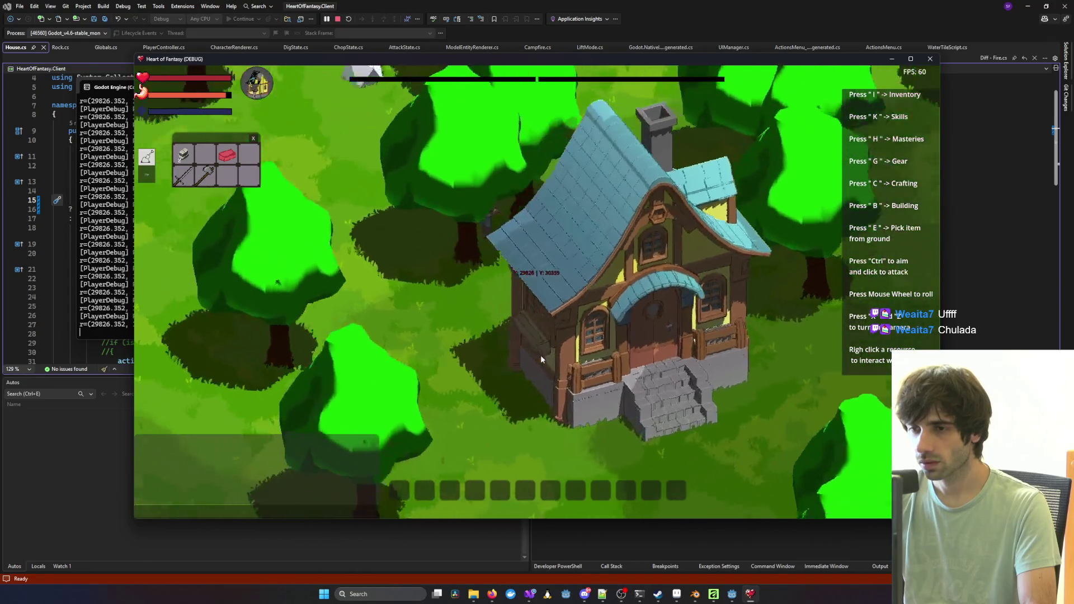
{"action": "key", "text": "q"}
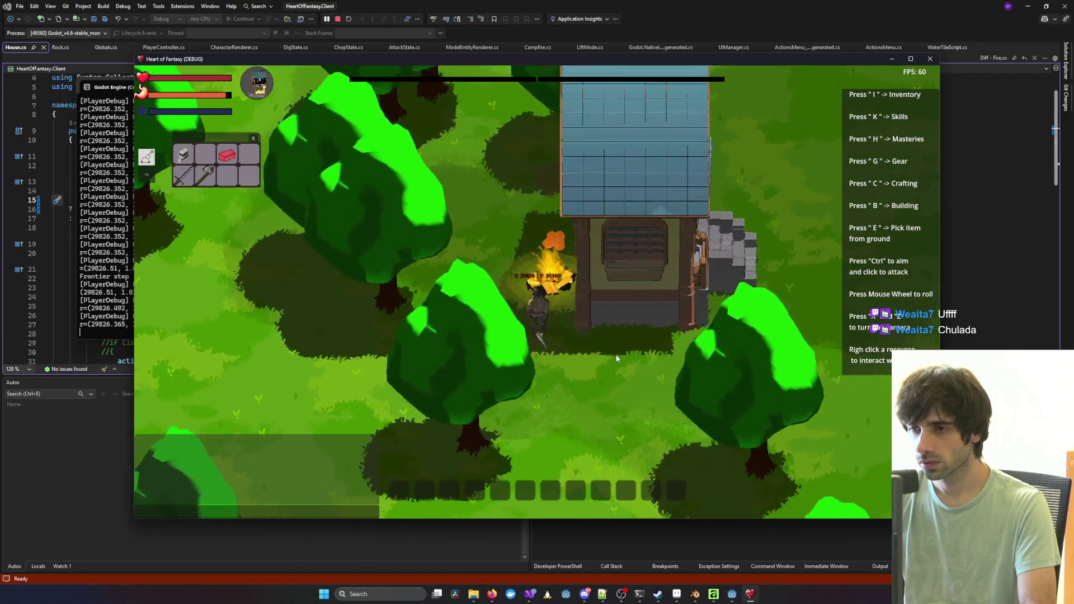
{"action": "key", "text": "q"}
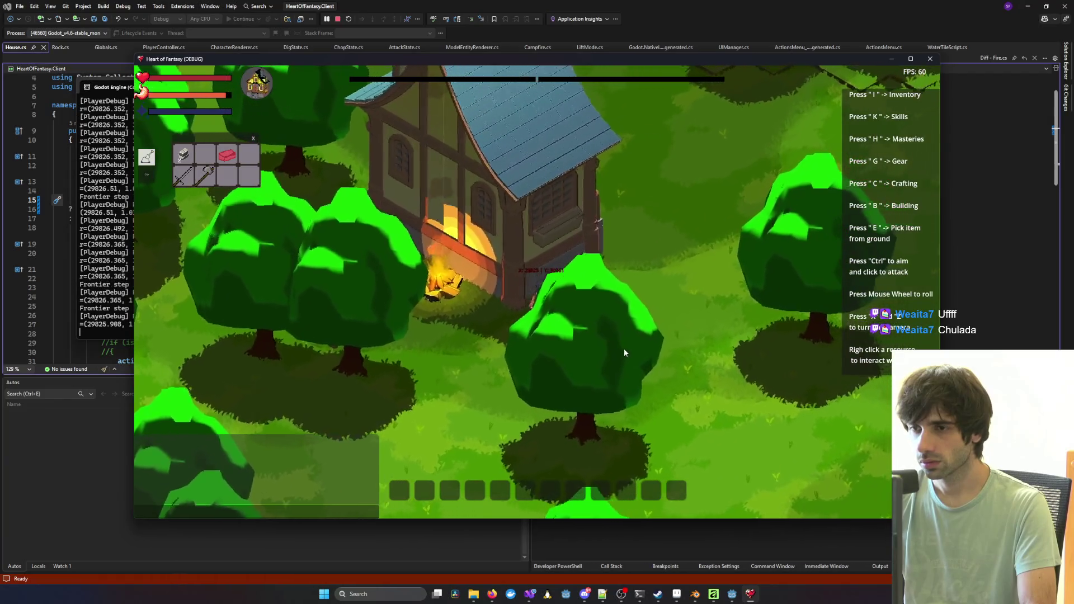
{"action": "key", "text": "q"}
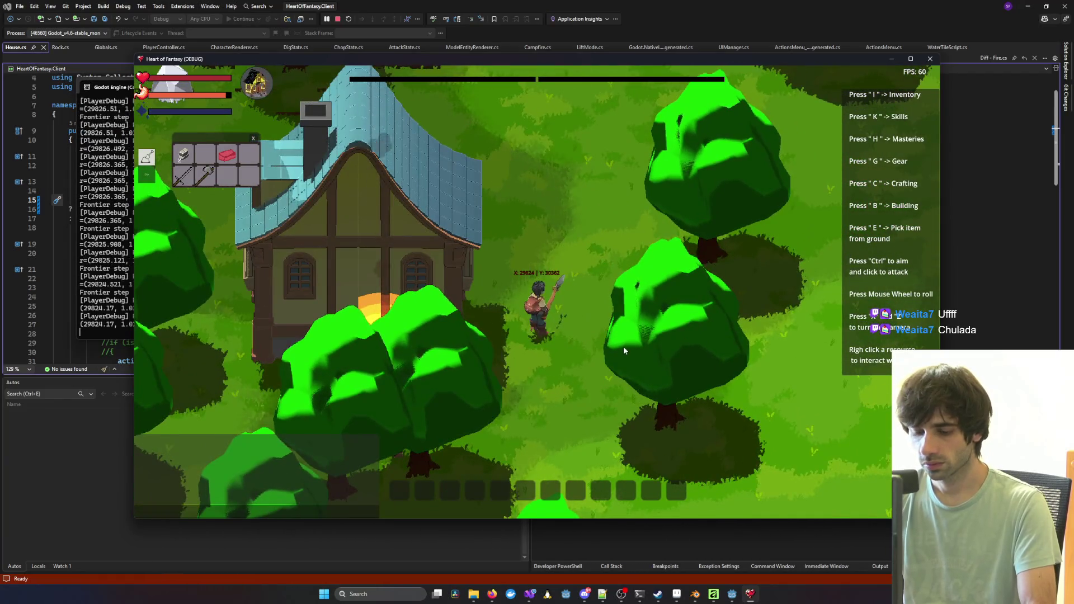
{"action": "key", "text": "q"}
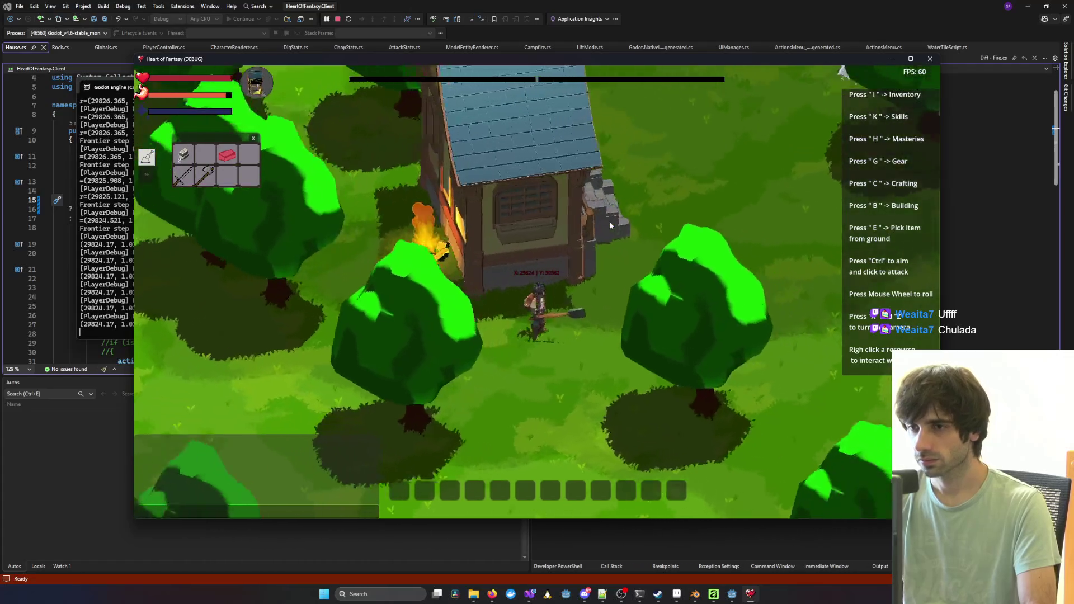
{"action": "key", "text": "q"}
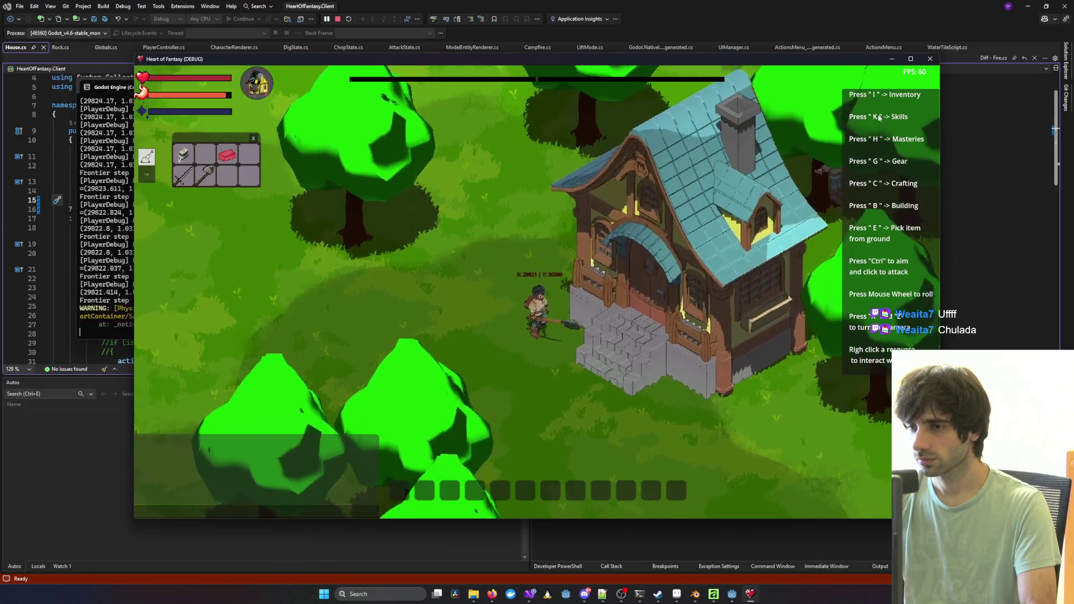
{"action": "left_click", "coordinate": [912, 60]}
{"action": "key", "text": "z"}
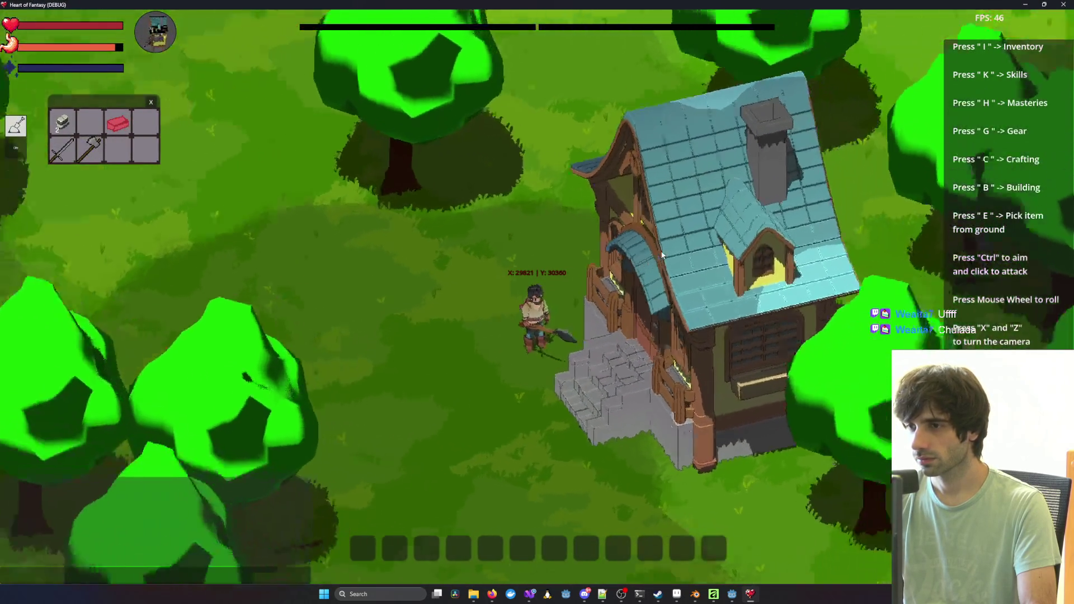
{"action": "key", "text": "z"}
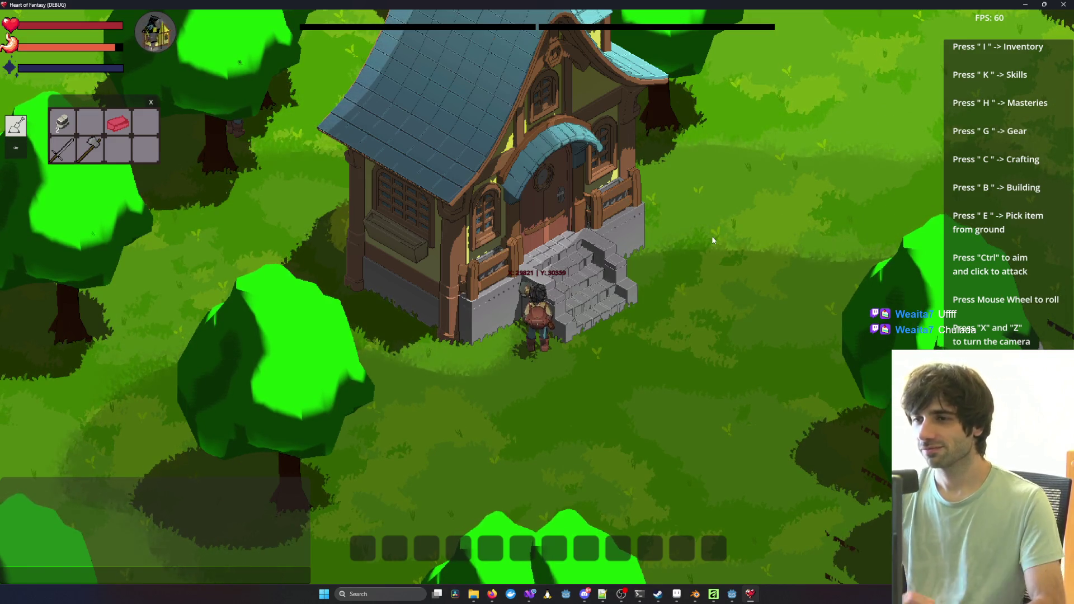
{"action": "key", "text": "d"}
{"action": "key", "text": "x"}
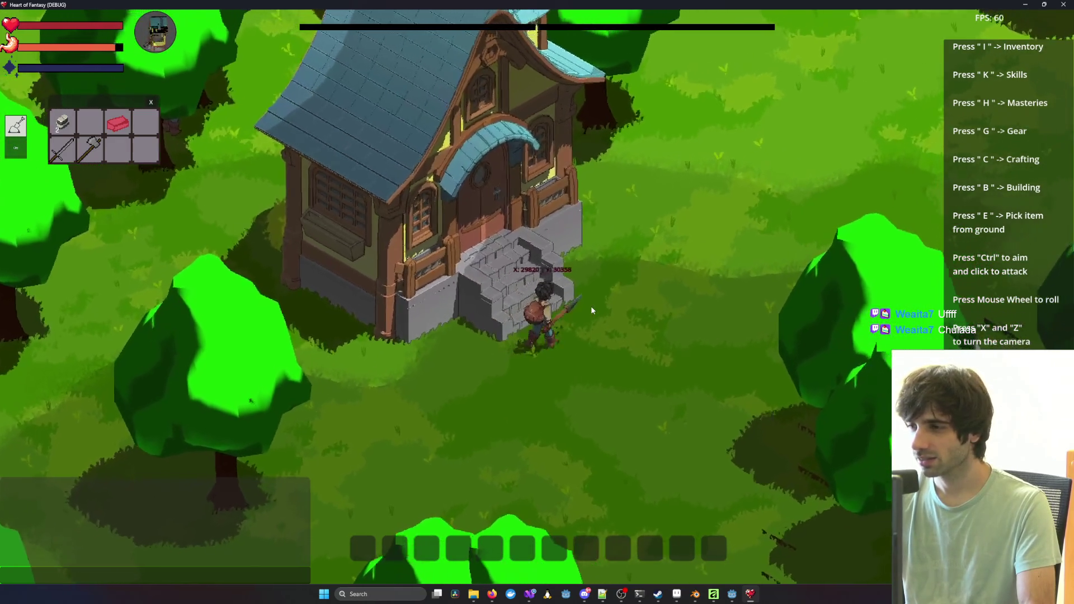
{"action": "key", "text": "x"}
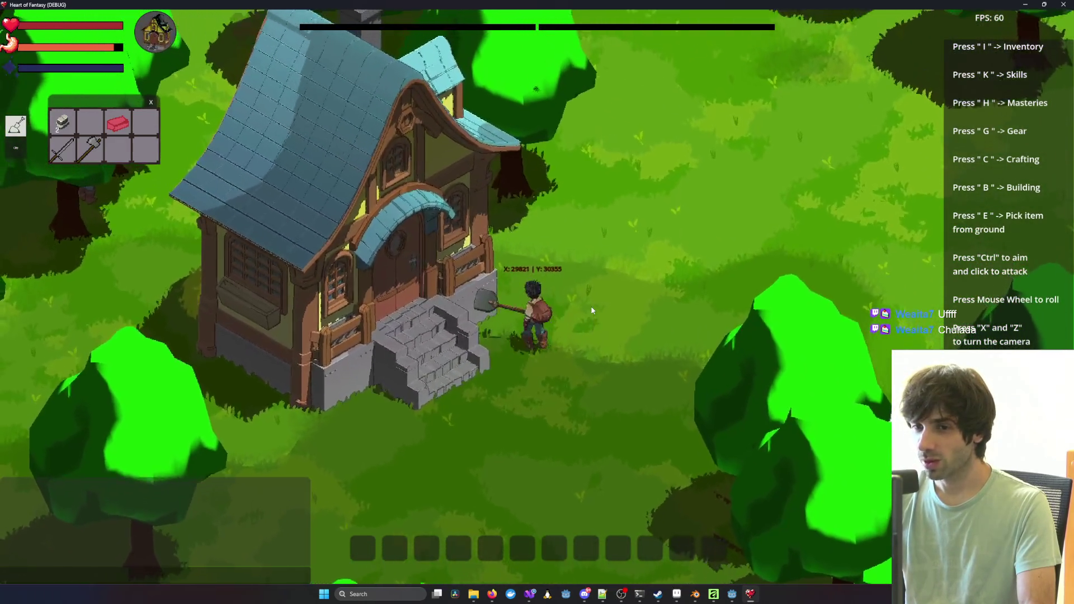
{"action": "key", "text": "x"}
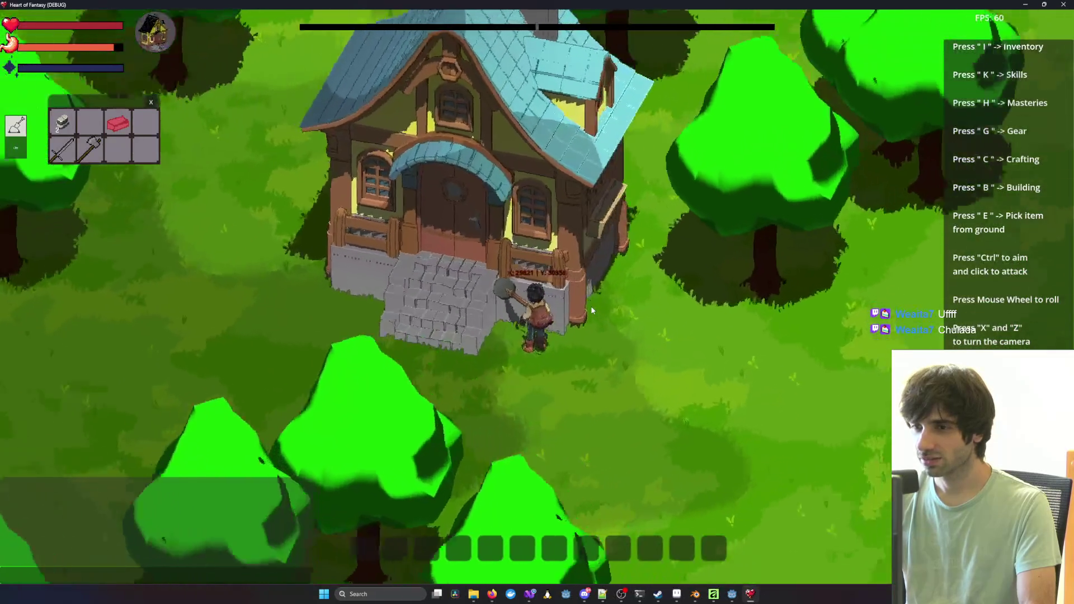
{"action": "key", "text": "z"}
{"action": "key", "text": "x"}
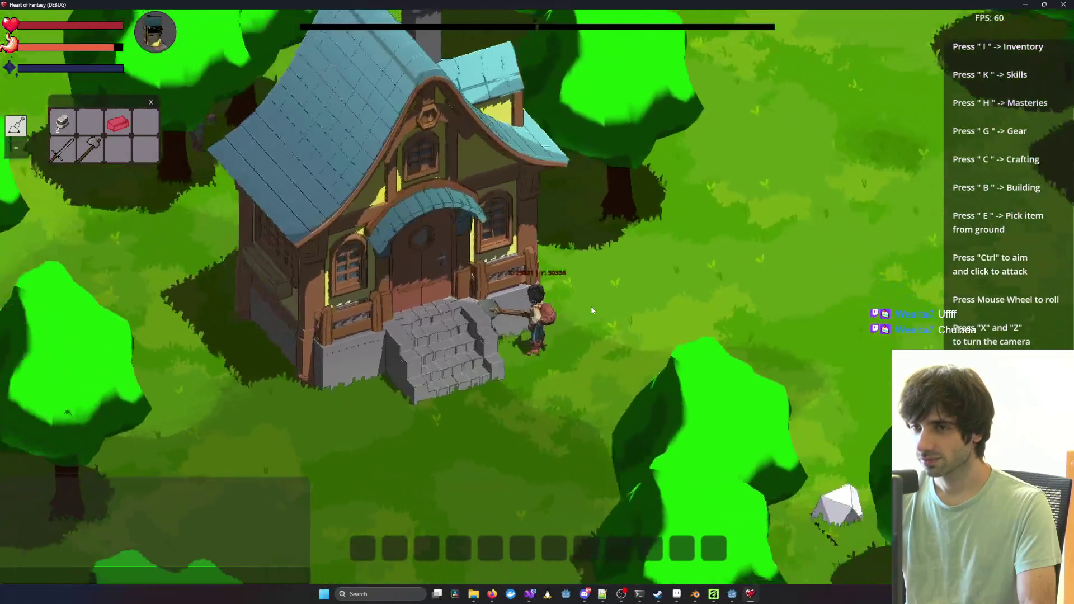
{"action": "key", "text": "x"}
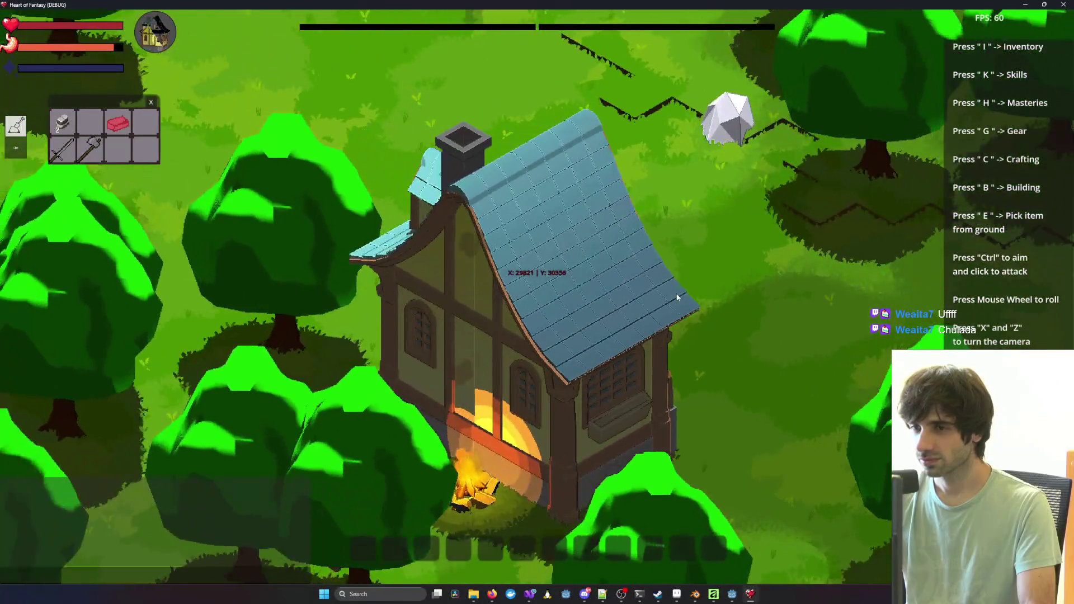
{"action": "key", "text": "x"}
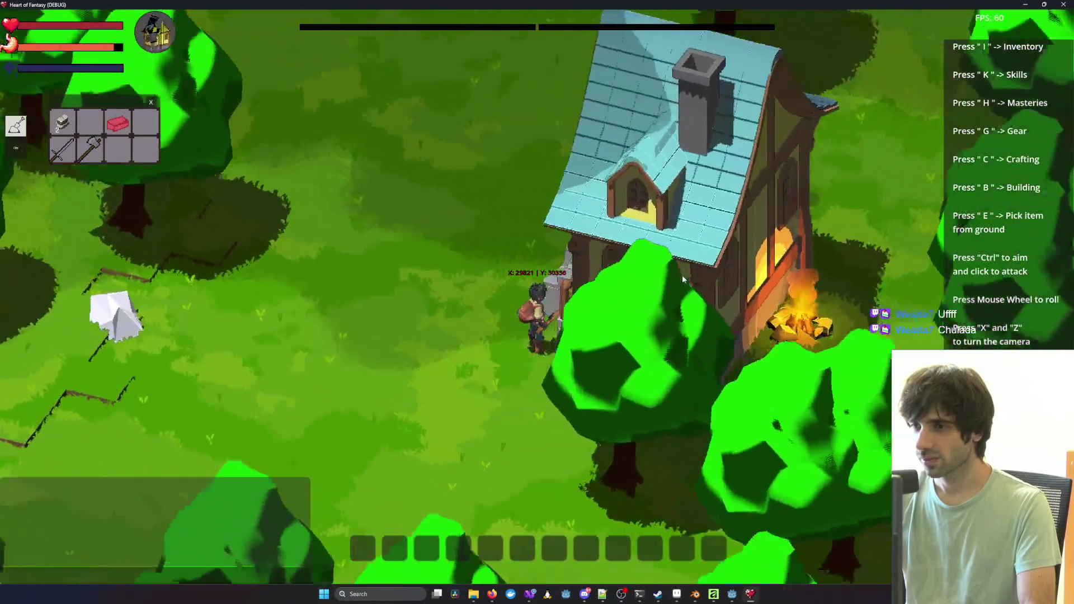
{"action": "key", "text": "x"}
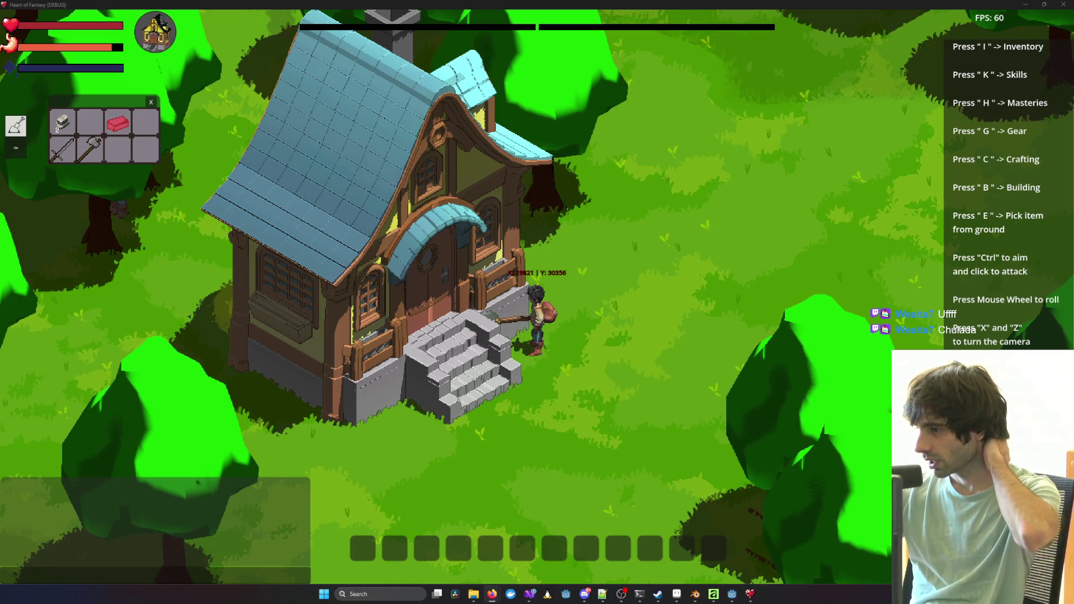
{"action": "key", "text": "z"}
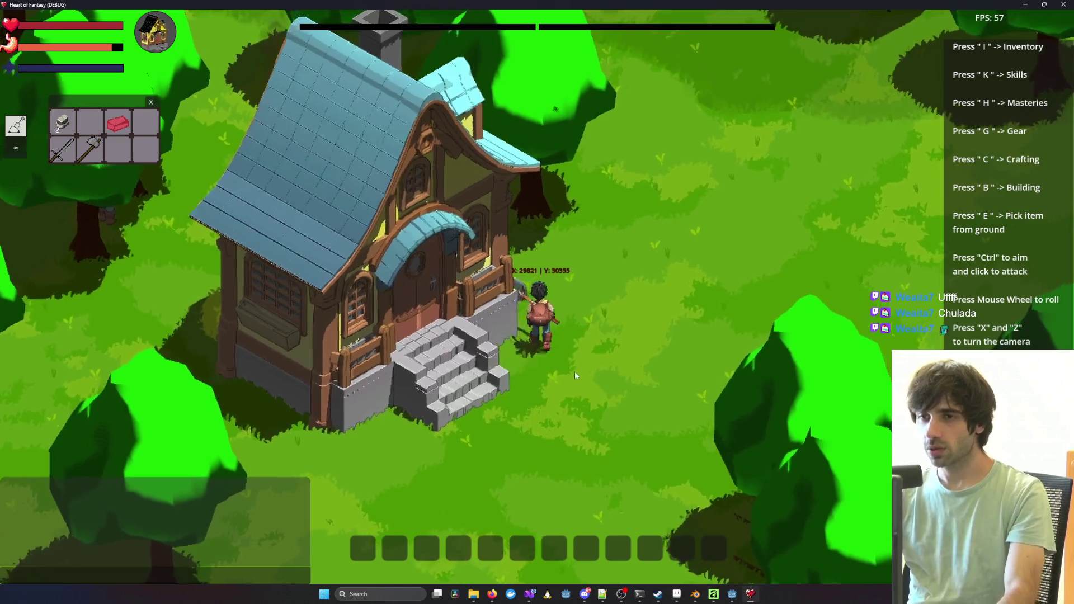
{"action": "key", "text": "z"}
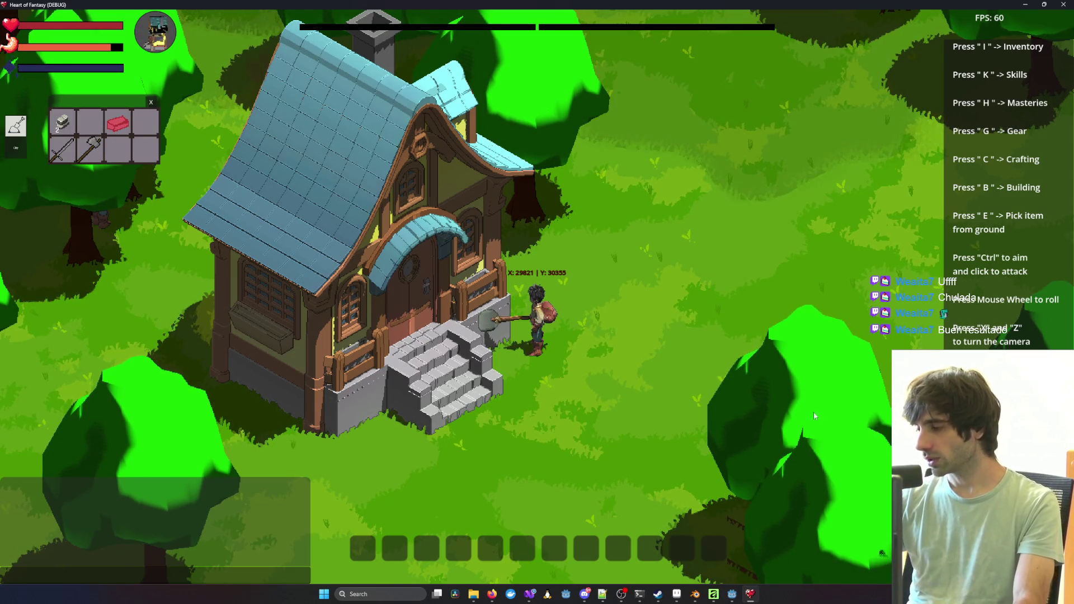
{"action": "key", "text": "z"}
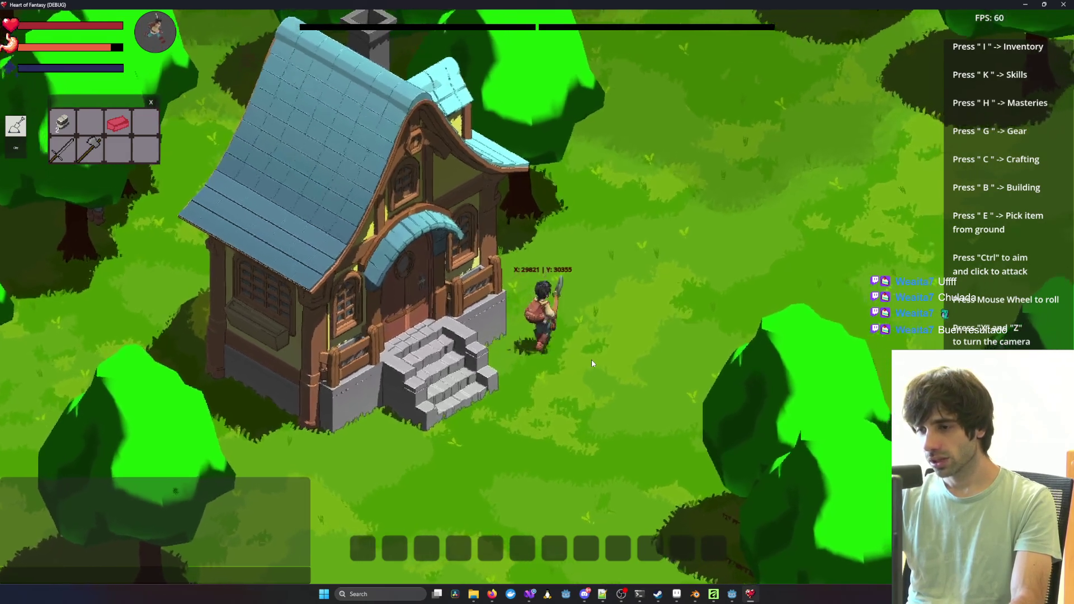
{"action": "key", "text": "z"}
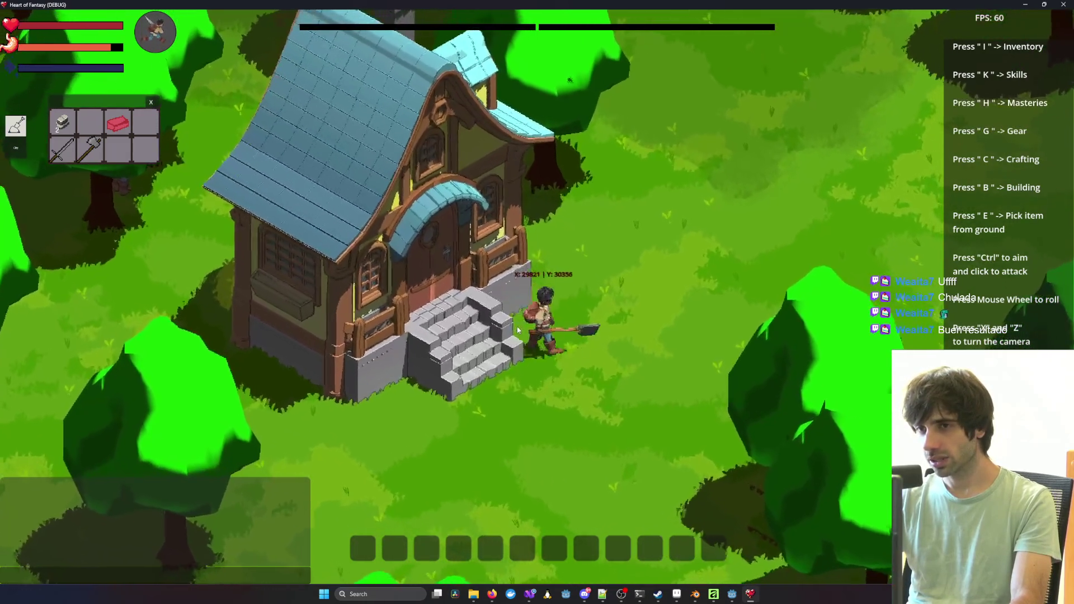
{"action": "key", "text": "z"}
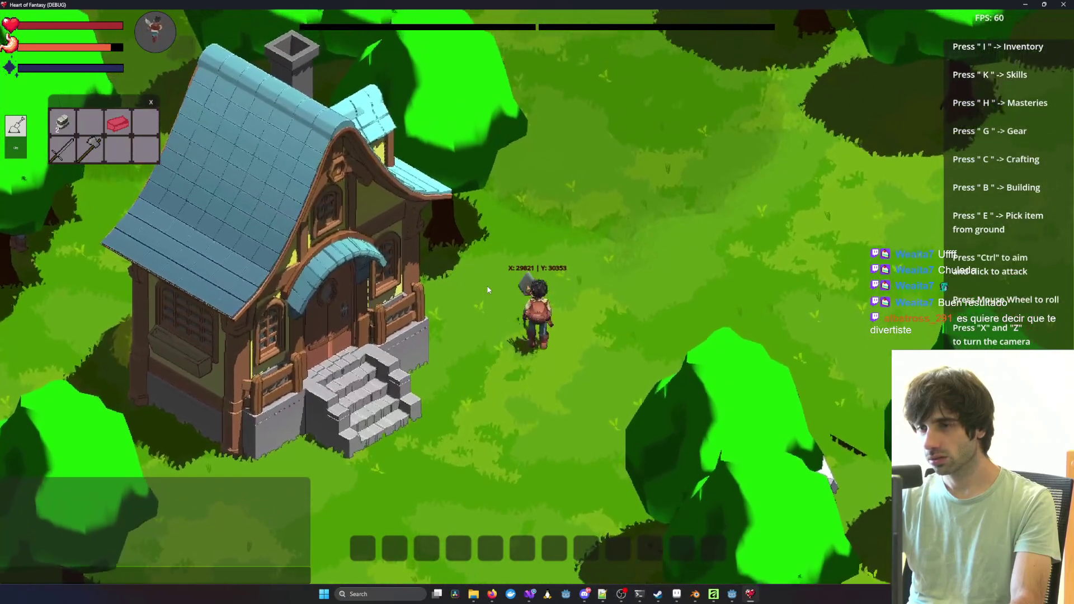
{"action": "key", "text": "z"}
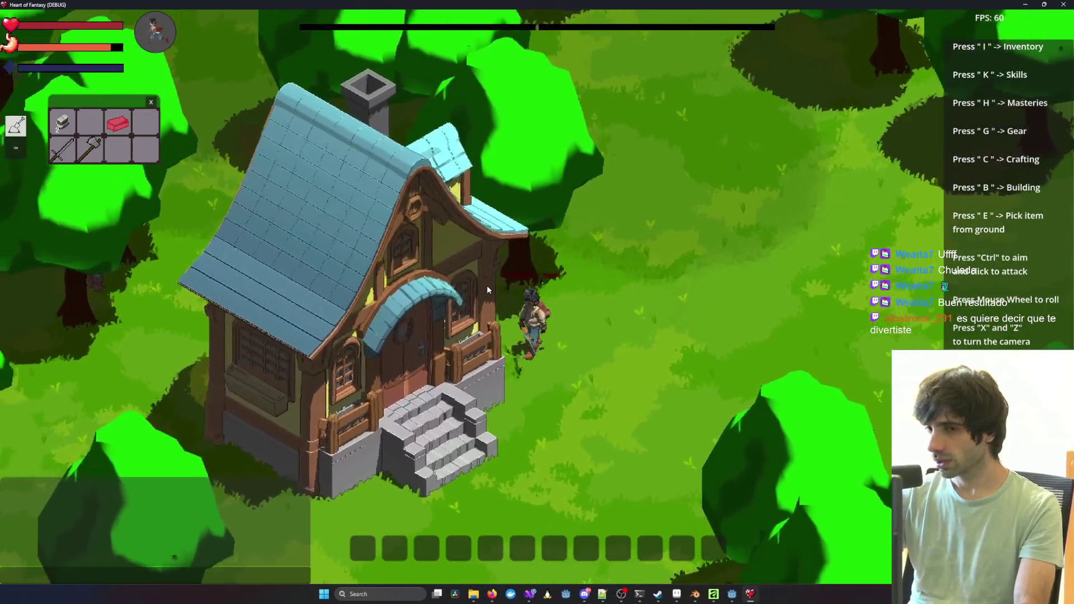
{"action": "key", "text": "z"}
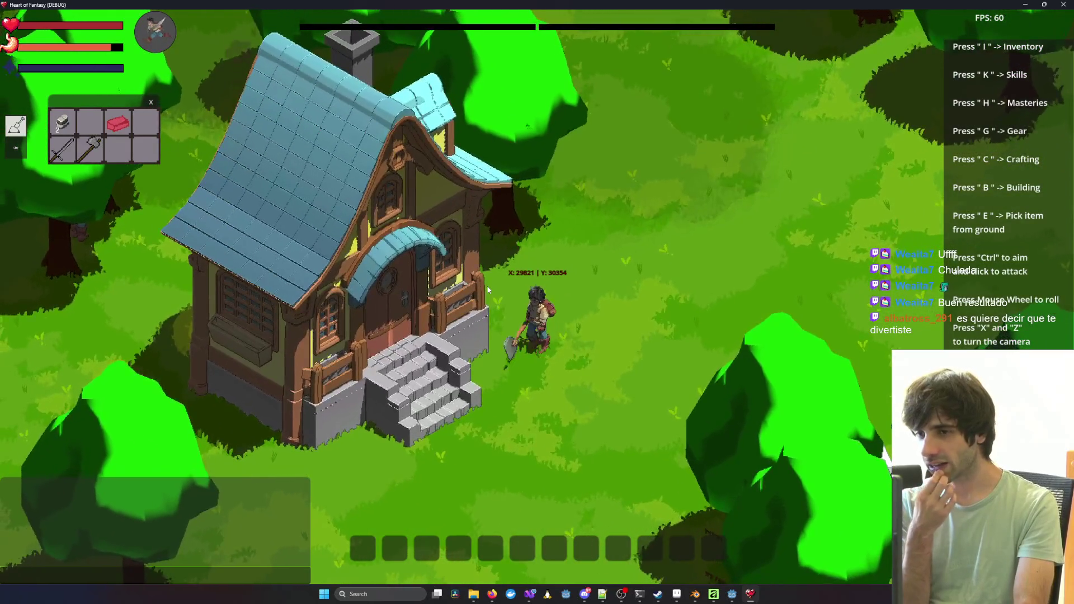
{"action": "key", "text": "z"}
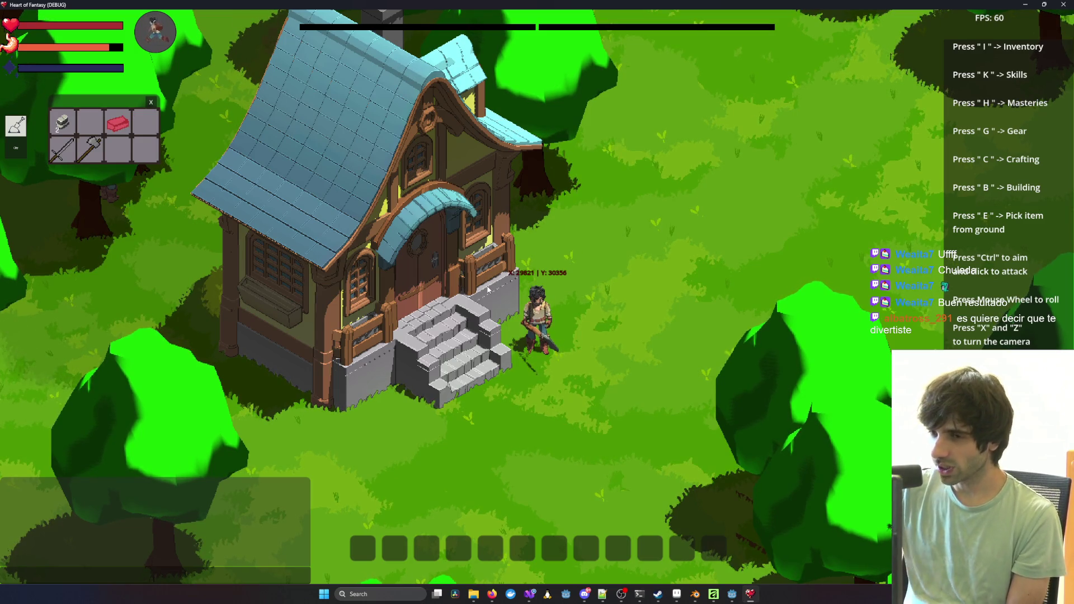
{"action": "scroll", "coordinate": [492, 293], "scroll_direction": "down", "scroll_amount": 5}
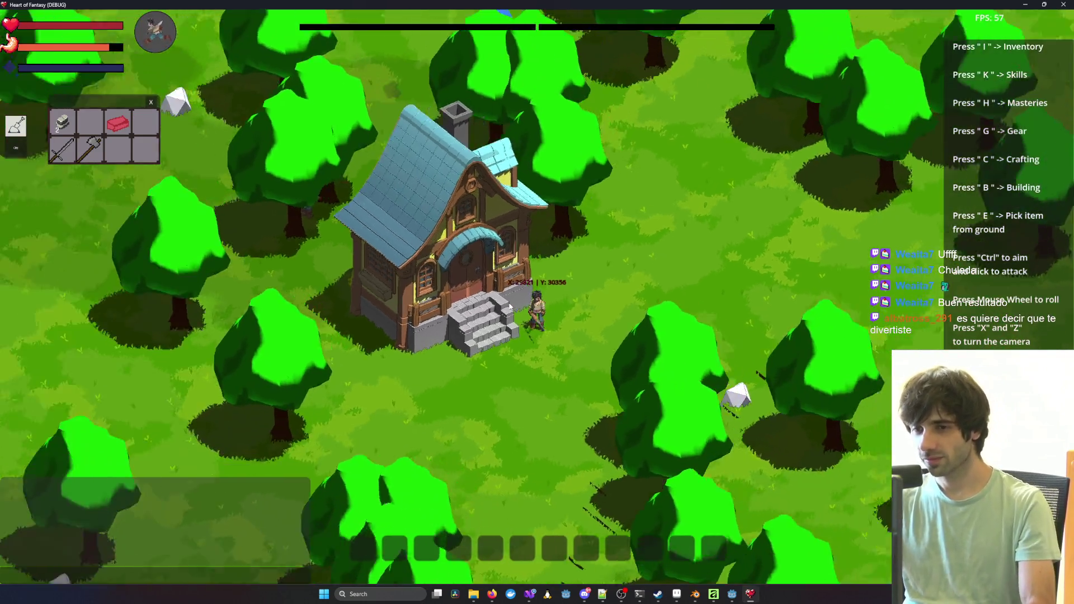
{"action": "key", "text": "x"}
{"action": "scroll", "coordinate": [559, 319], "scroll_direction": "up", "scroll_amount": 3}
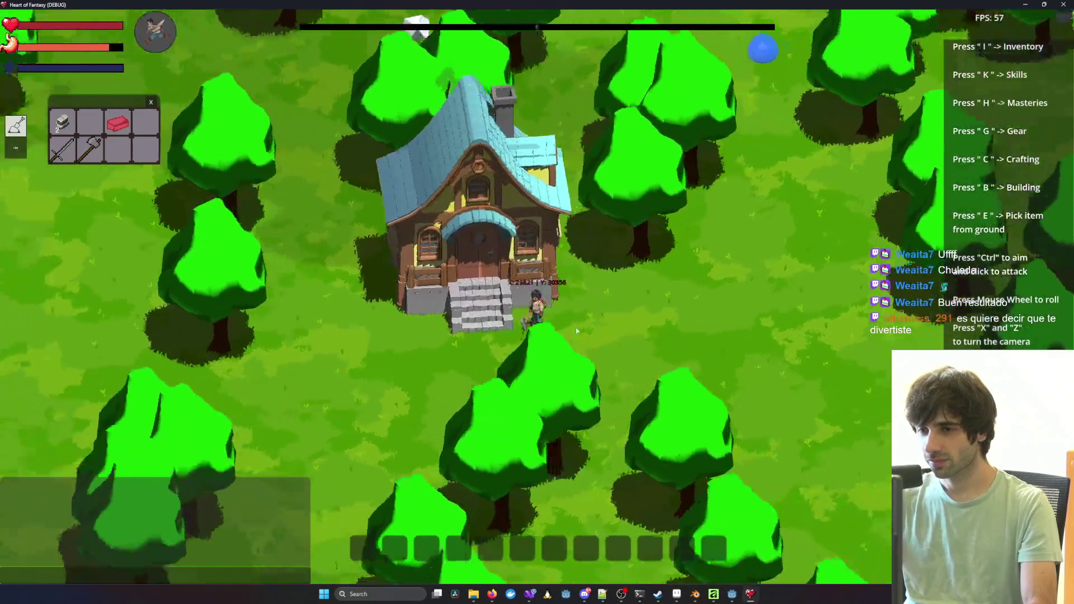
{"action": "key", "text": "z"}
{"action": "scroll", "coordinate": [596, 298], "scroll_direction": "up", "scroll_amount": 5}
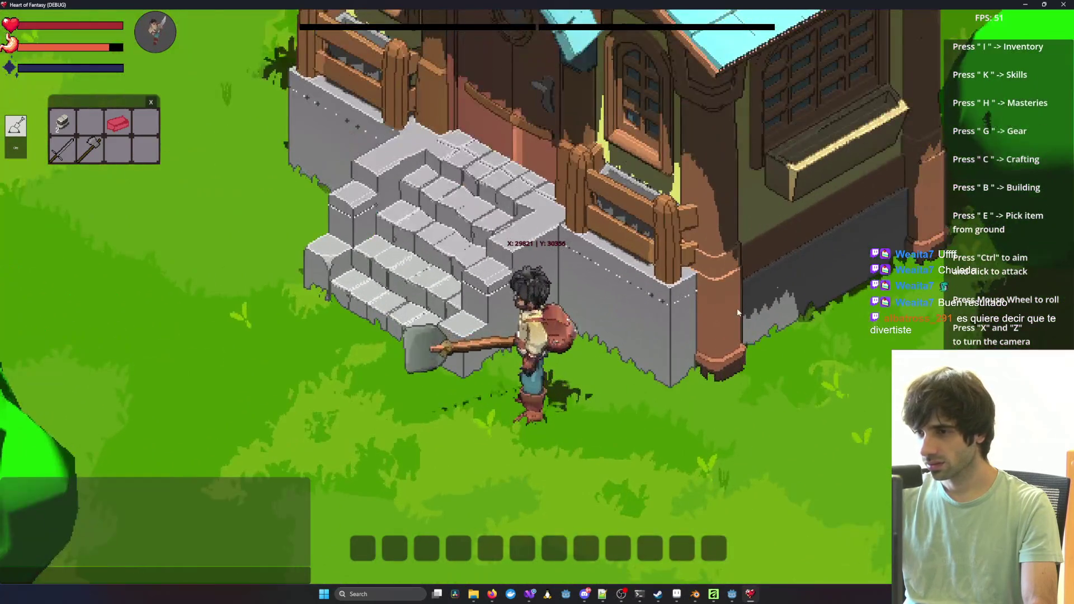
{"action": "scroll", "coordinate": [737, 313], "scroll_direction": "up", "scroll_amount": 2}
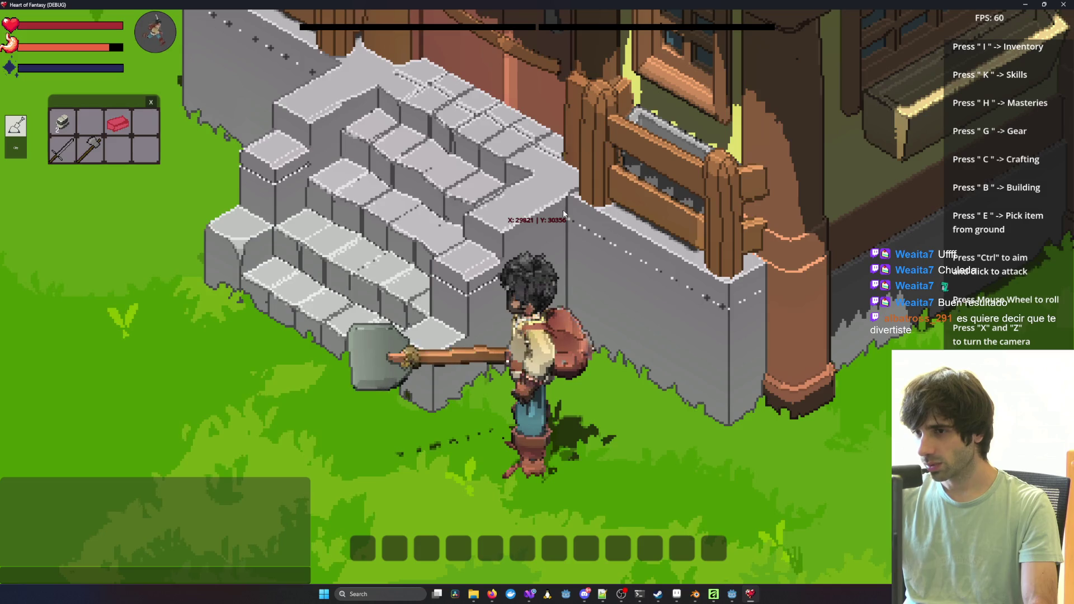
{"action": "key", "text": "x"}
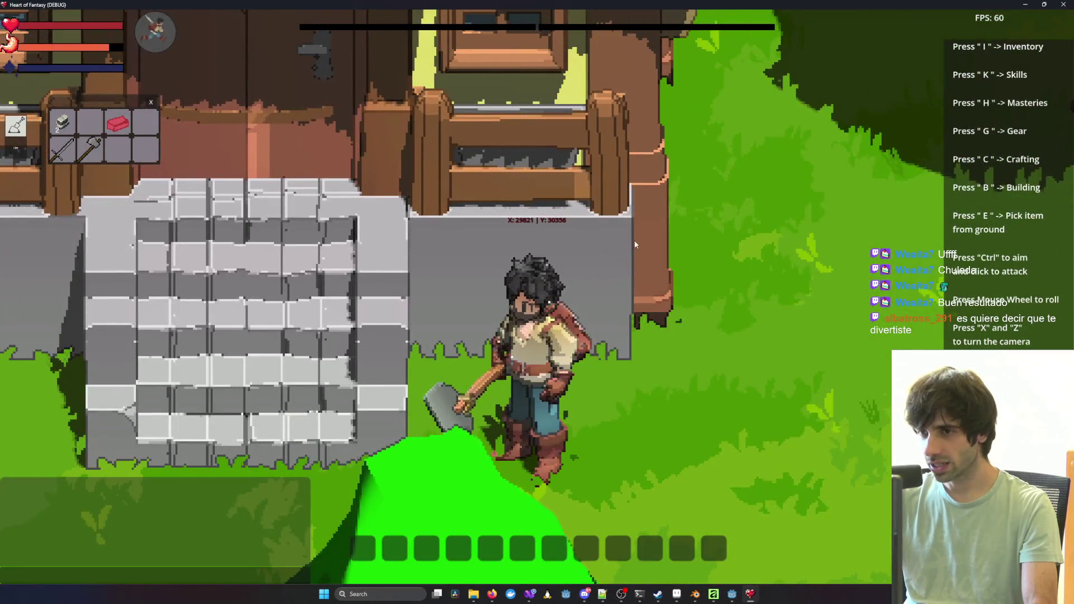
{"action": "key", "text": "z"}
{"action": "key", "text": "x"}
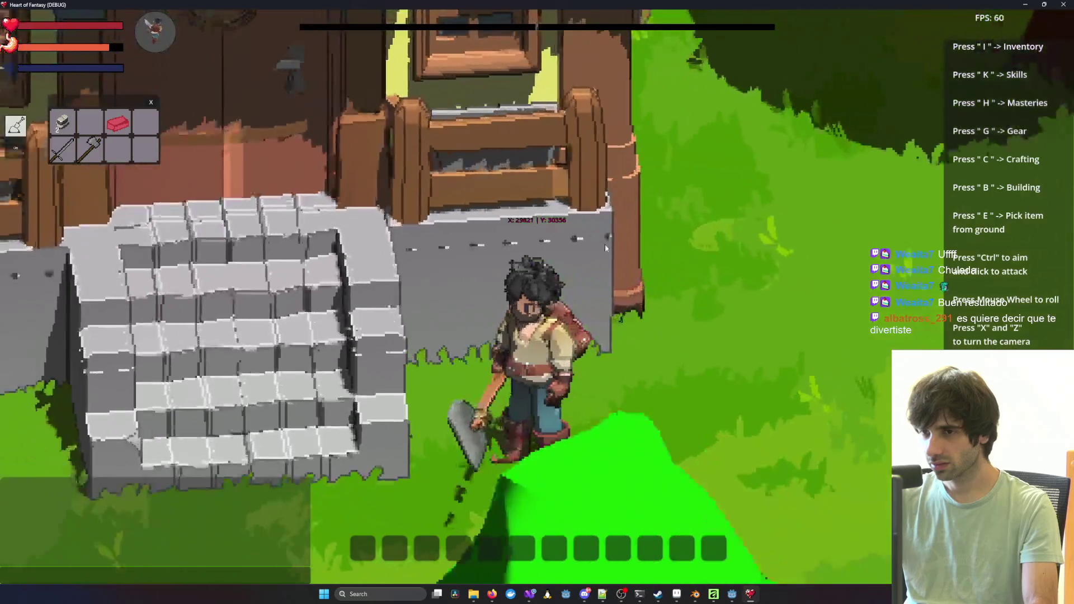
{"action": "key", "text": "z"}
{"action": "key", "text": "x"}
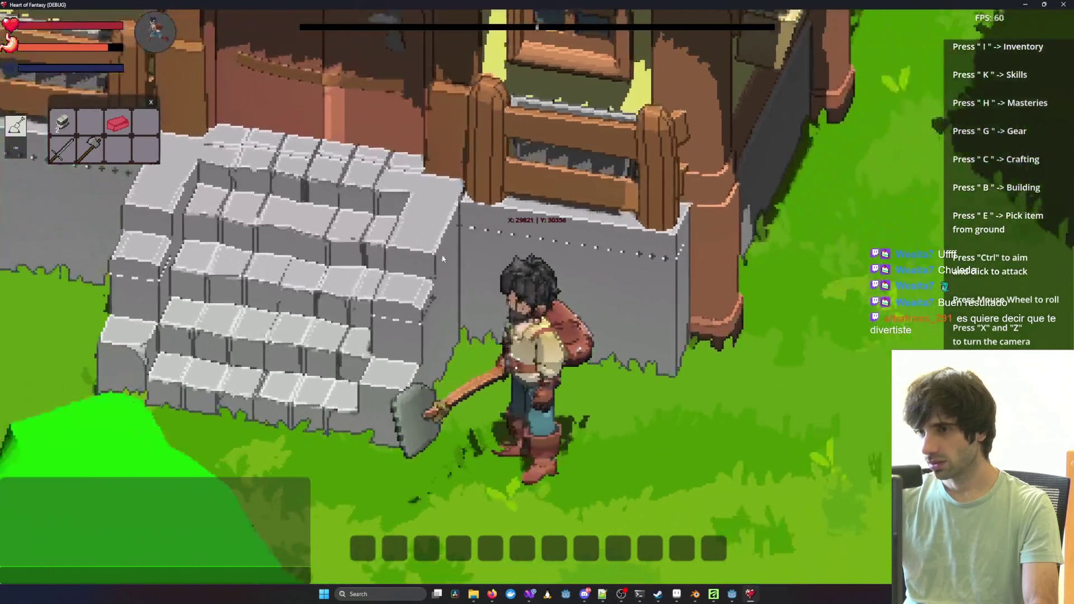
{"action": "key", "text": "z"}
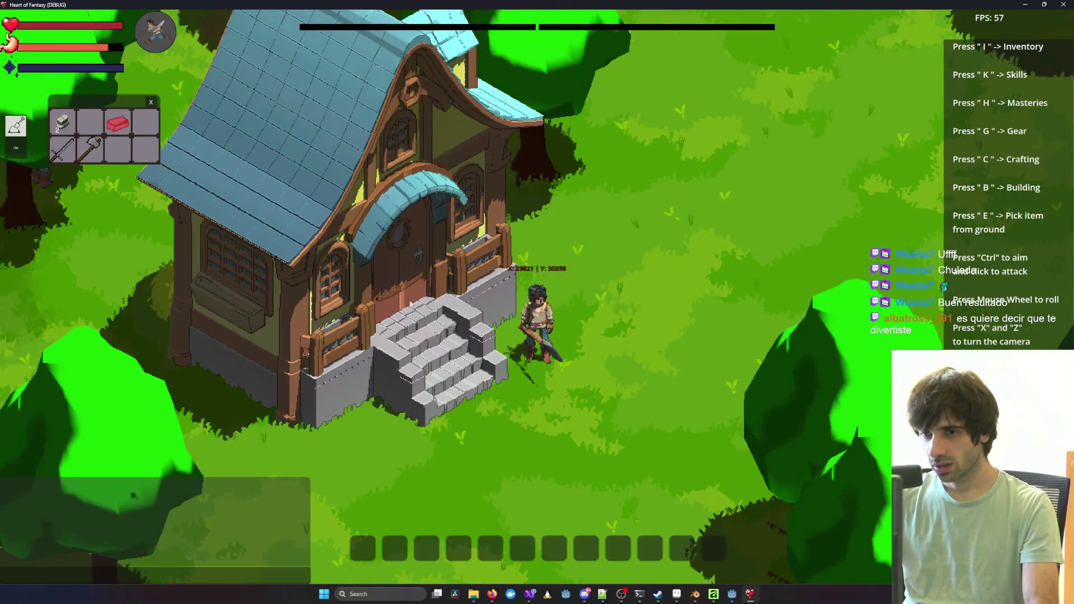
{"action": "key", "text": "x"}
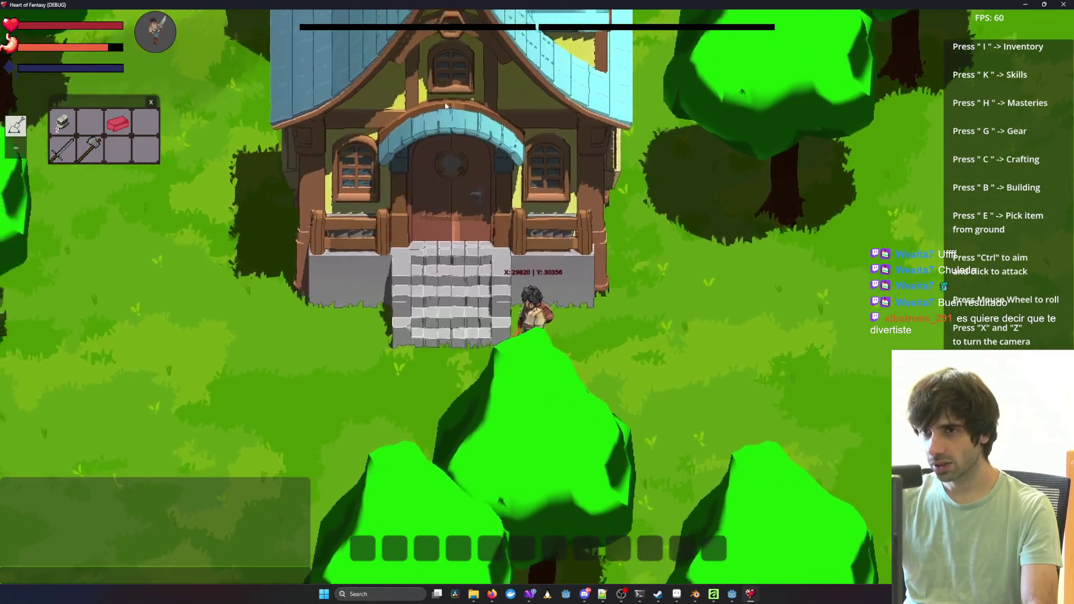
{"action": "scroll", "coordinate": [435, 146], "scroll_direction": "up", "scroll_amount": 5}
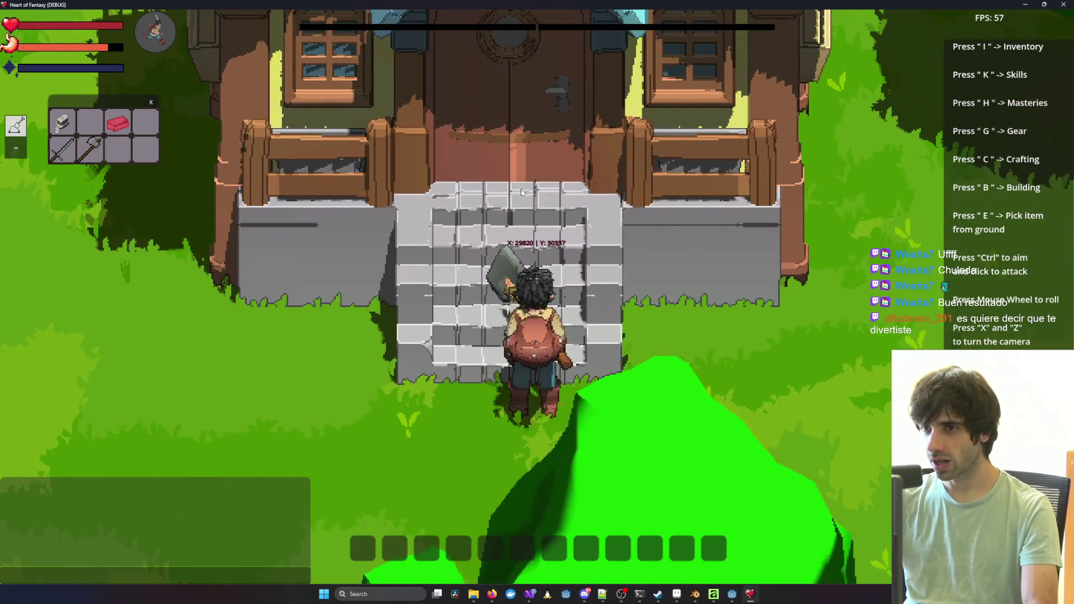
{"action": "key", "text": "z"}
{"action": "scroll", "coordinate": [572, 82], "scroll_direction": "down", "scroll_amount": 6}
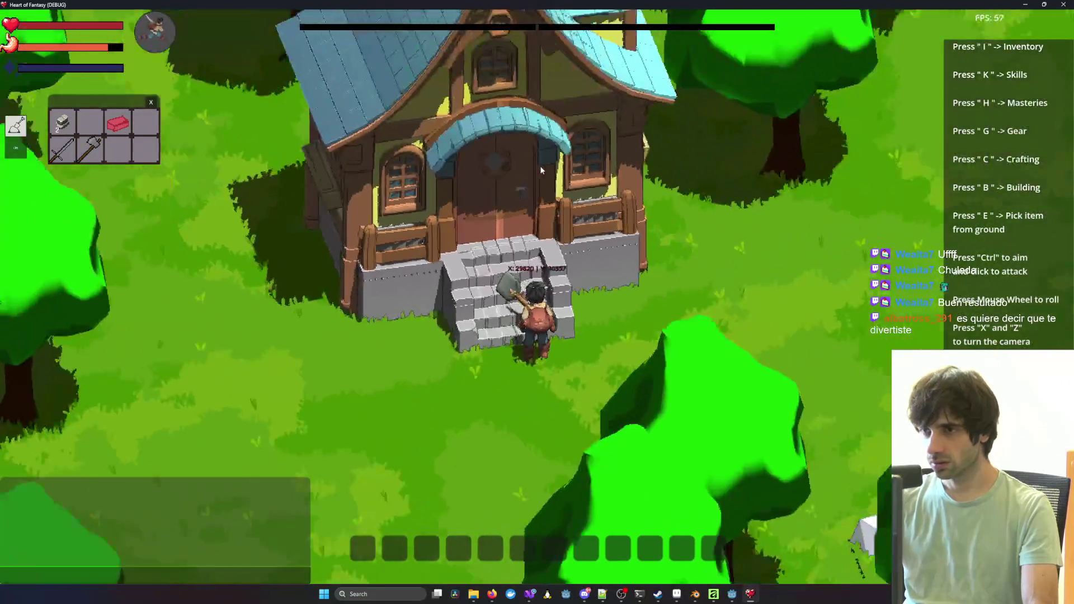
{"action": "key", "text": "z"}
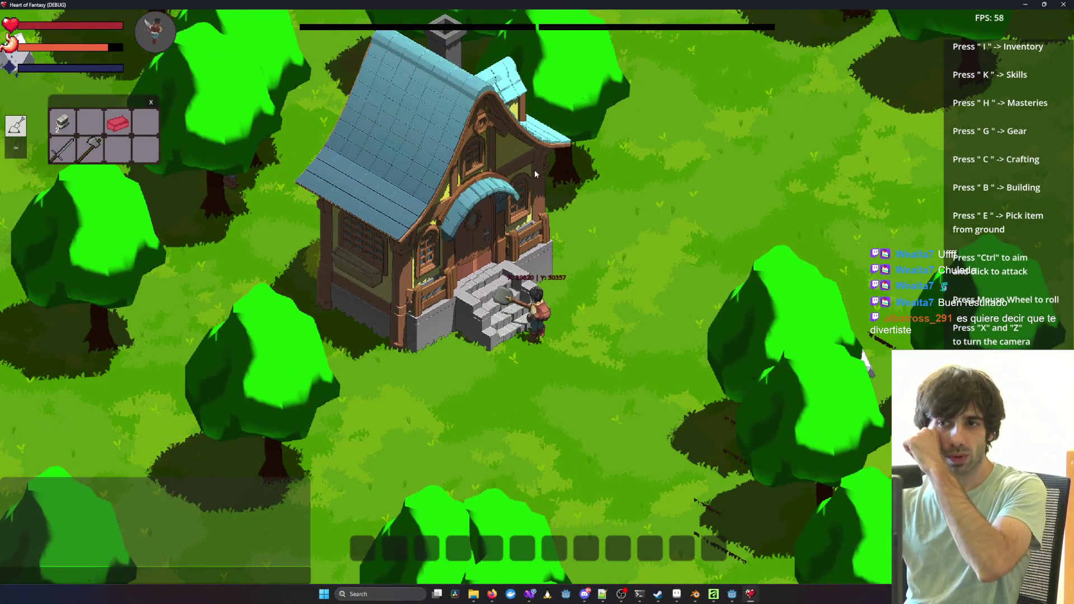
{"action": "key", "text": "z"}
{"action": "key", "text": "z"}
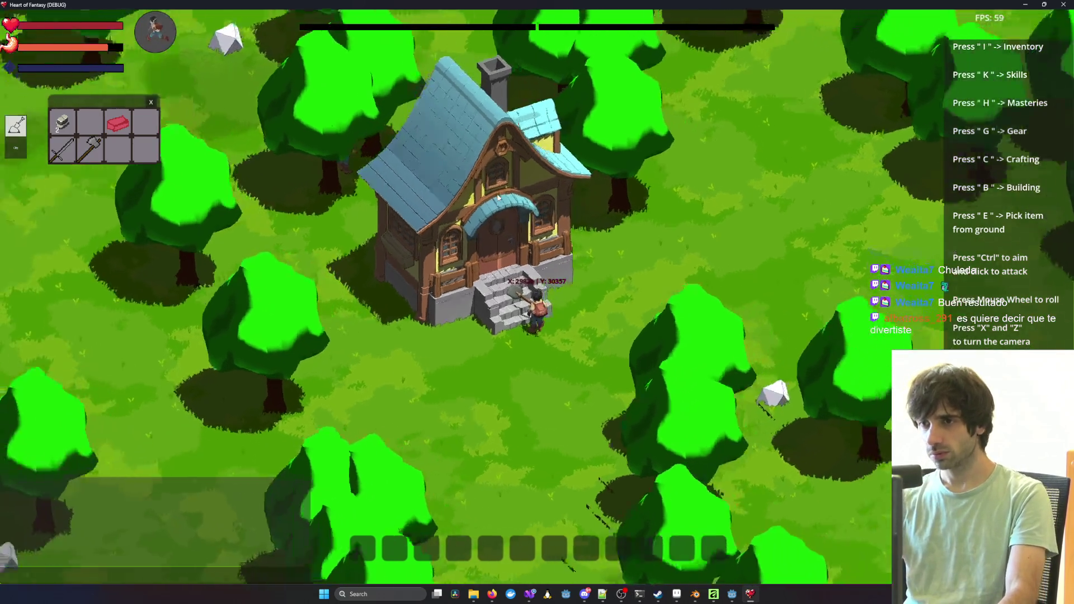
{"action": "key", "text": "z"}
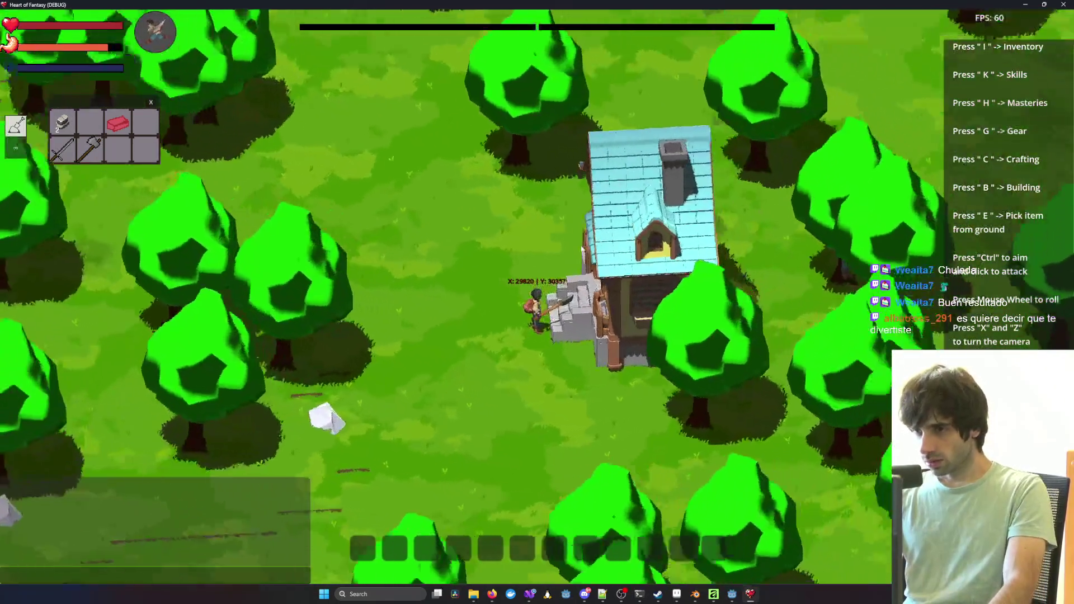
{"action": "key", "text": "z"}
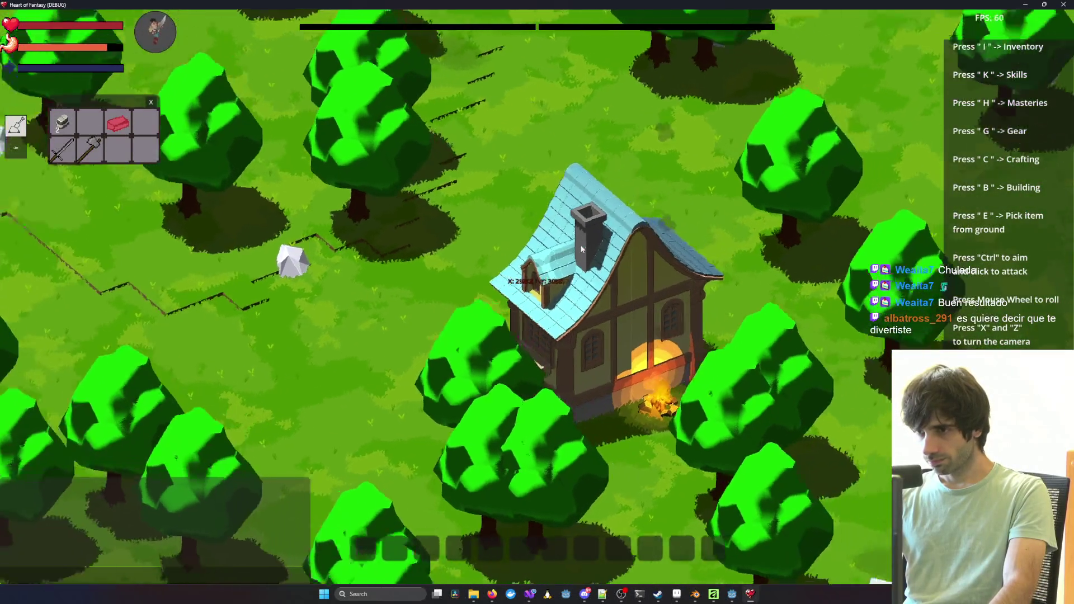
{"action": "key", "text": "x"}
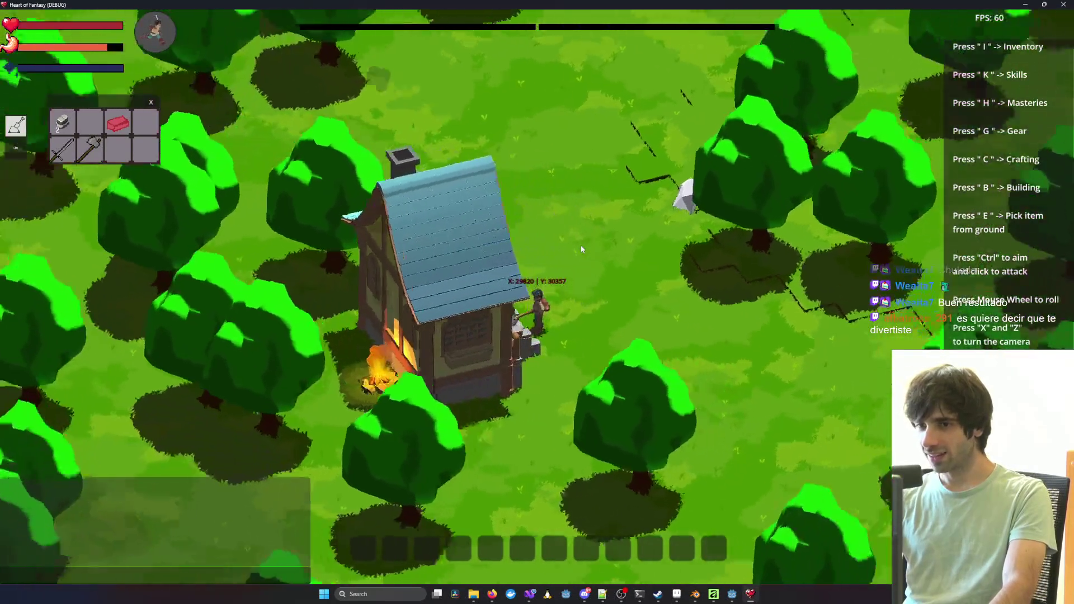
{"action": "key", "text": "x"}
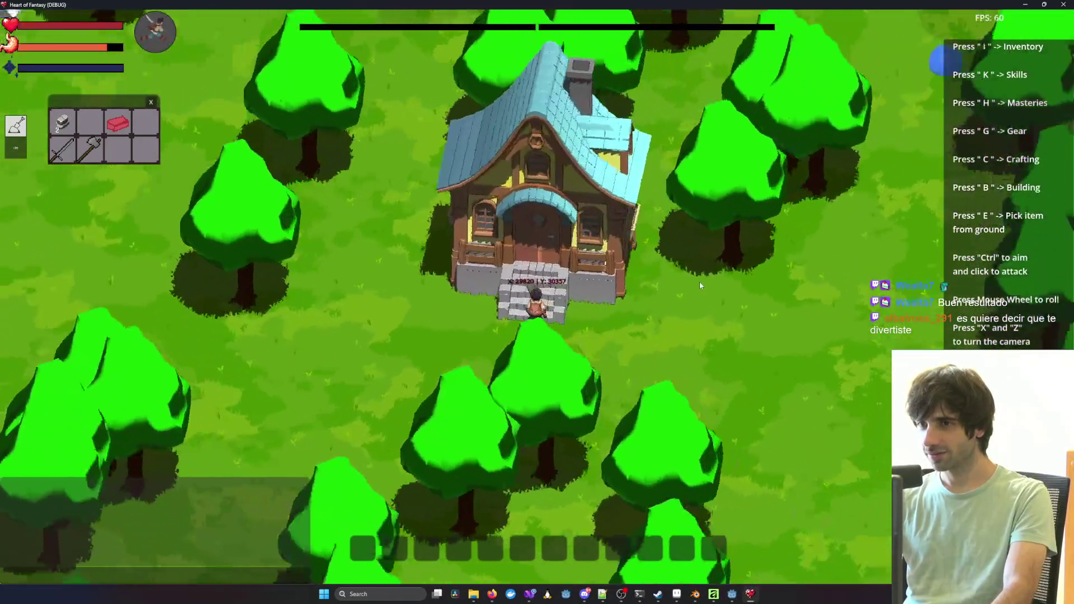
{"action": "key", "text": "x"}
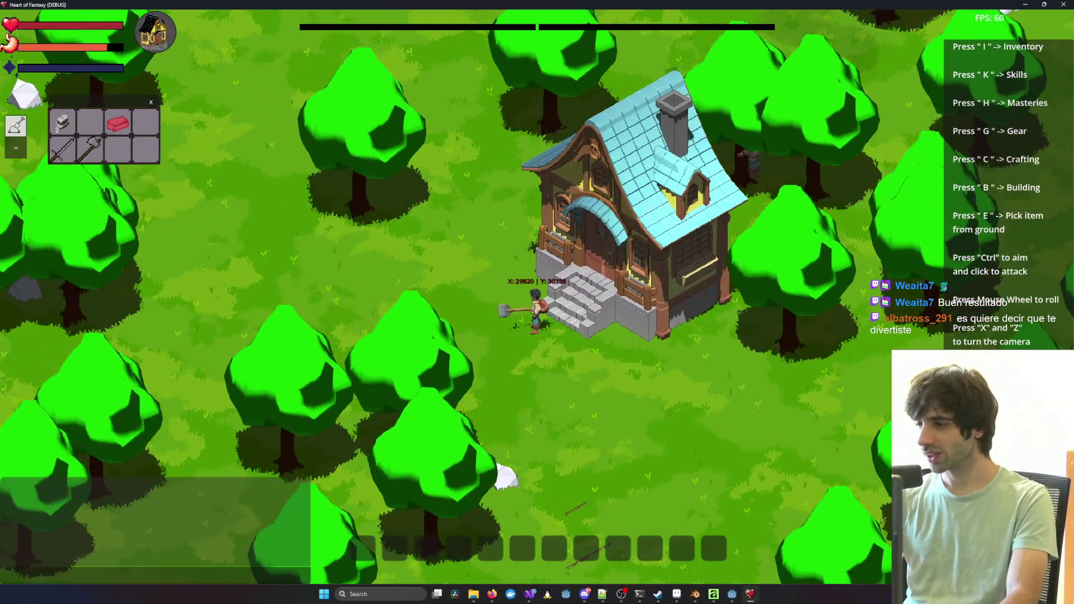